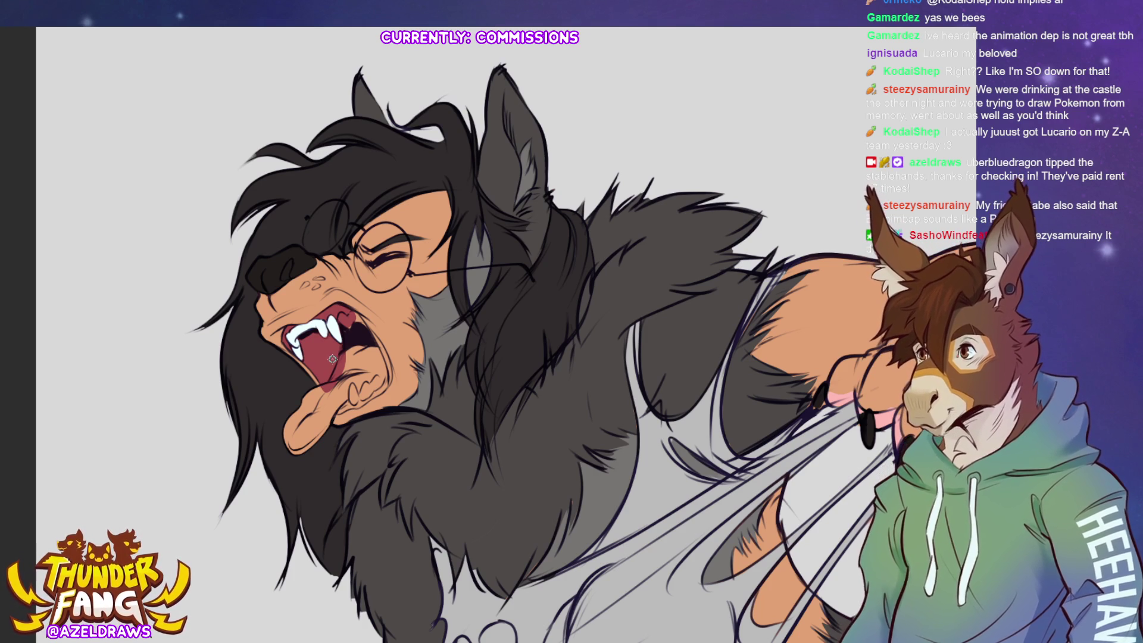
Paint the fangs inside the wolf's snarling mouth white
left_click_drag(347, 299, 348, 325)
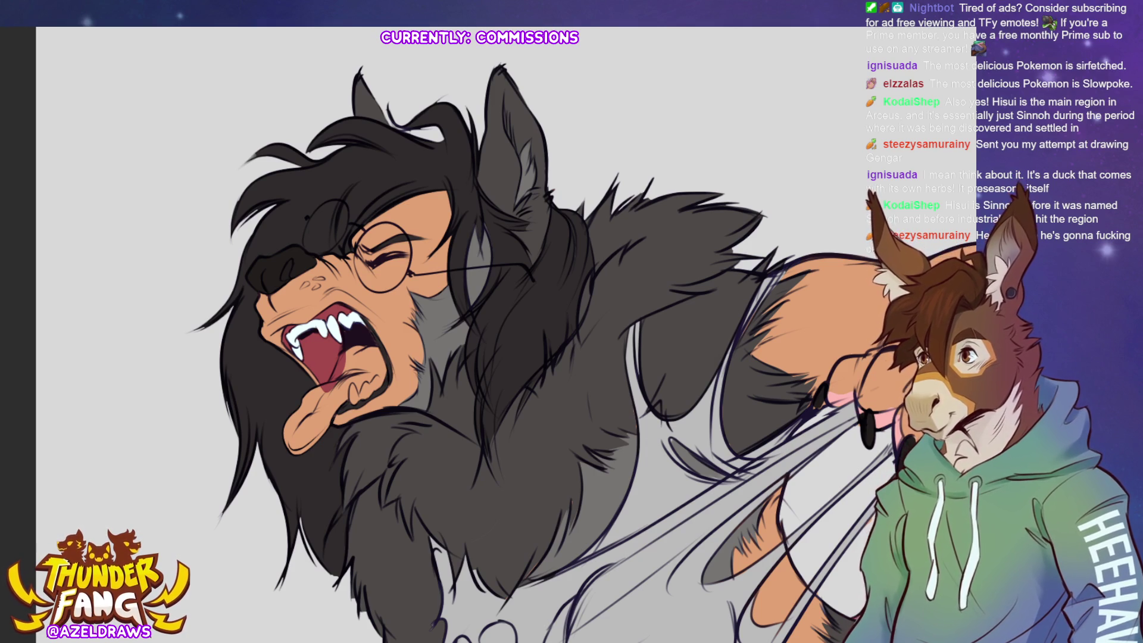
Shade the tongue a darker pink from sampled mouth colours, then fit the whole wolf in view
left_click(325, 352, "alt")
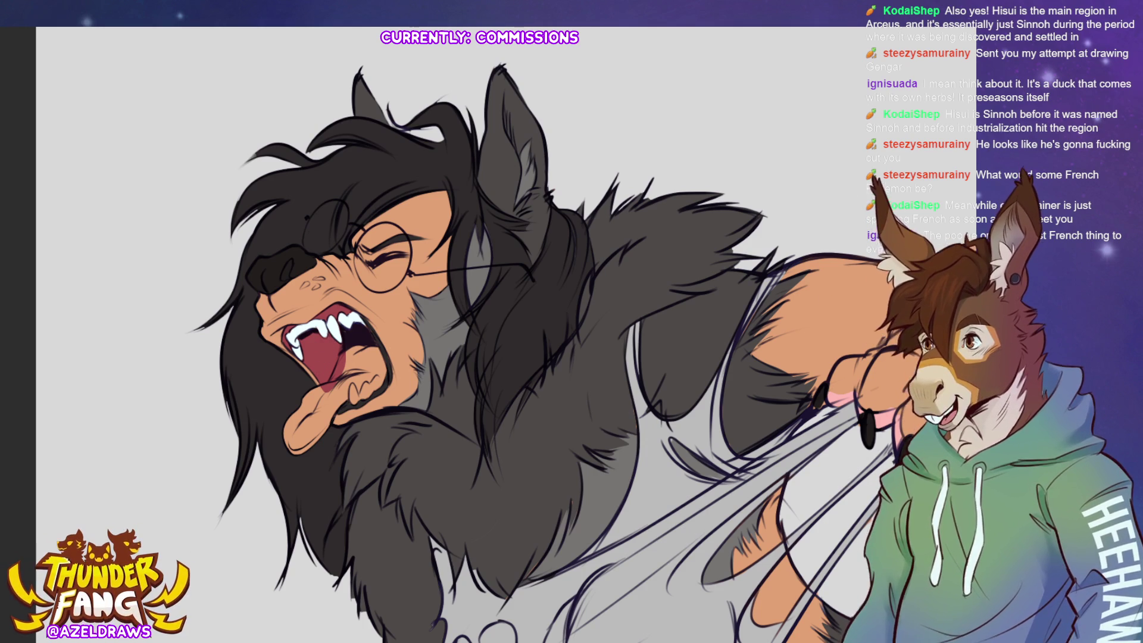
mouse_move(325, 399)
left_mouse_down()
mouse_move(353, 349)
mouse_move(369, 352)
mouse_move(339, 384)
mouse_move(376, 377)
mouse_move(358, 390)
mouse_move(374, 351)
mouse_move(370, 376)
mouse_move(383, 367)
left_mouse_up()
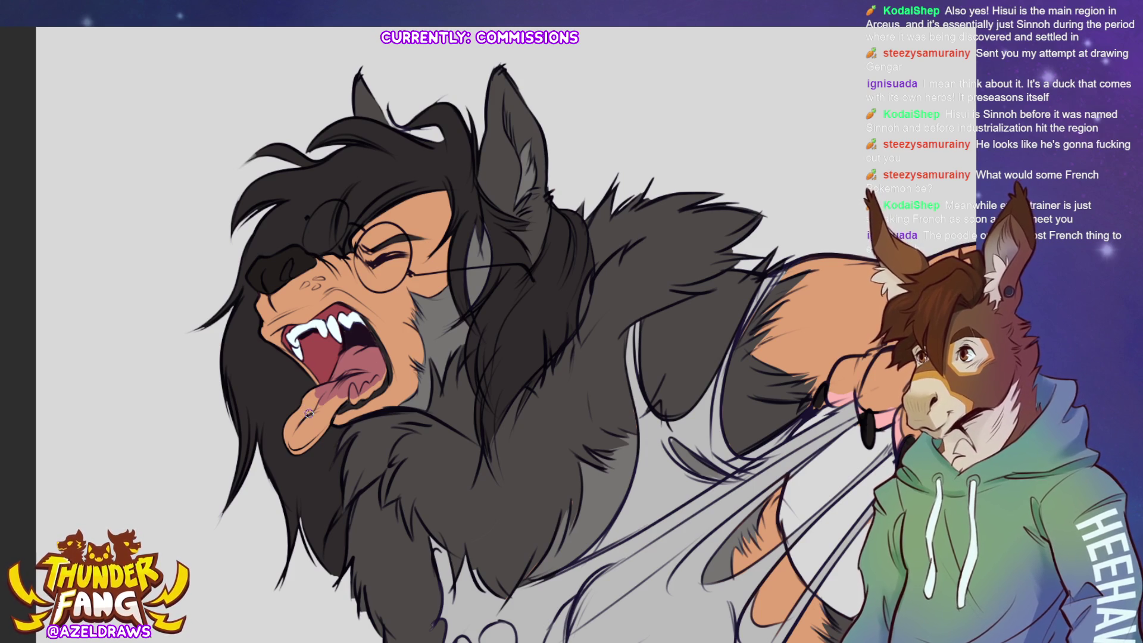
mouse_move(314, 396)
left_mouse_down()
mouse_move(315, 408)
mouse_move(350, 393)
mouse_move(328, 420)
mouse_move(304, 423)
mouse_move(316, 390)
mouse_move(291, 389)
left_mouse_up()
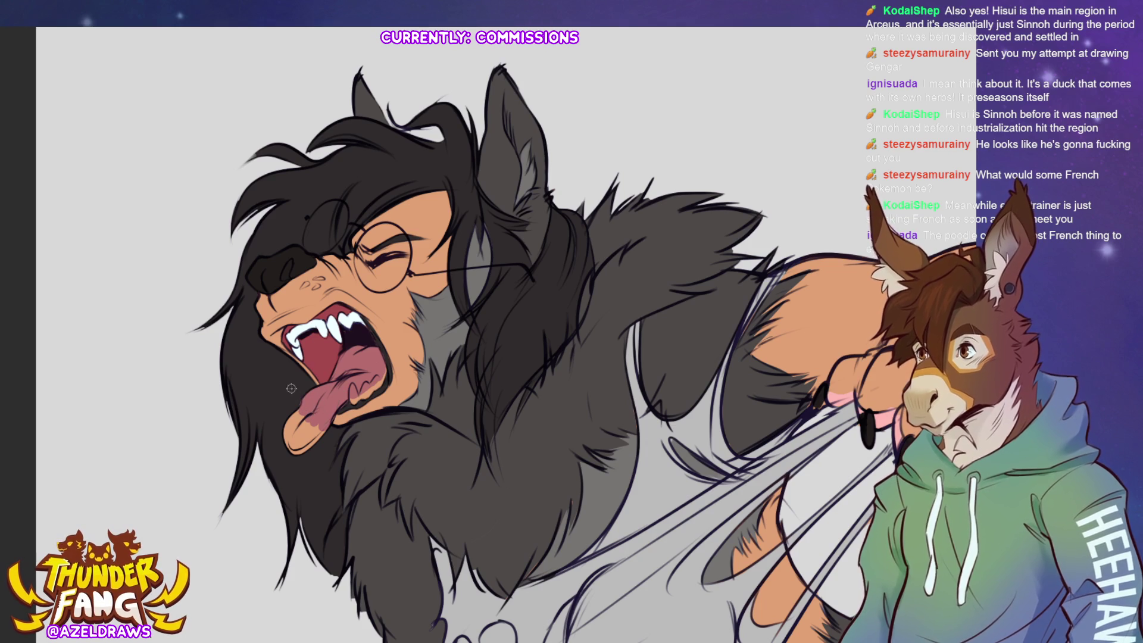
left_click(321, 396, "ctrl")
left_click(319, 393, "ctrl")
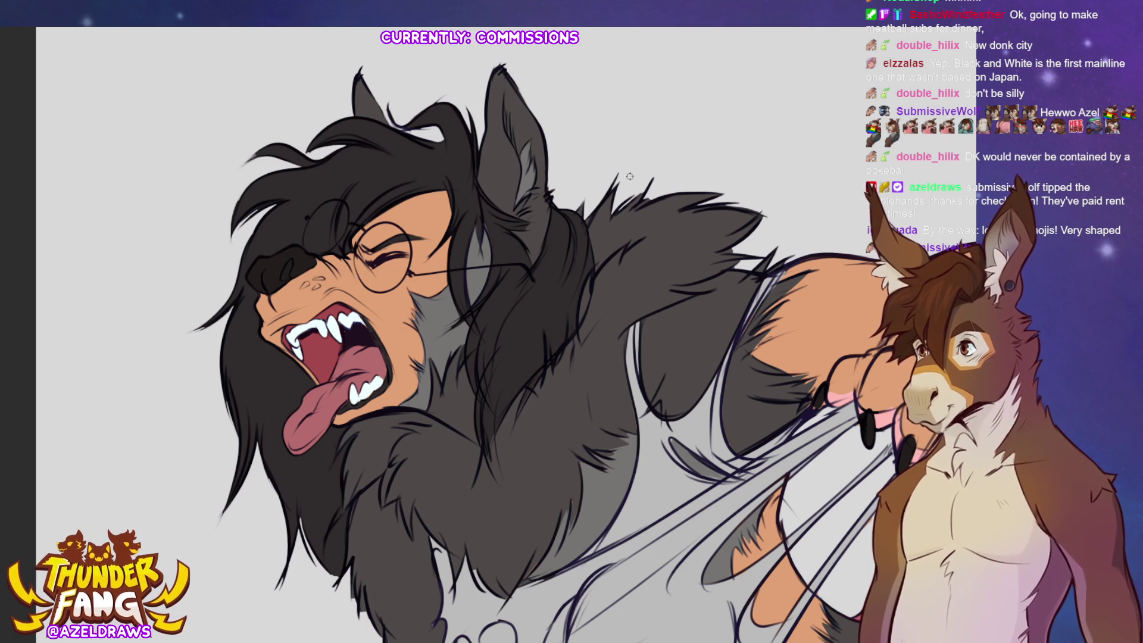
key("ctrl+0")
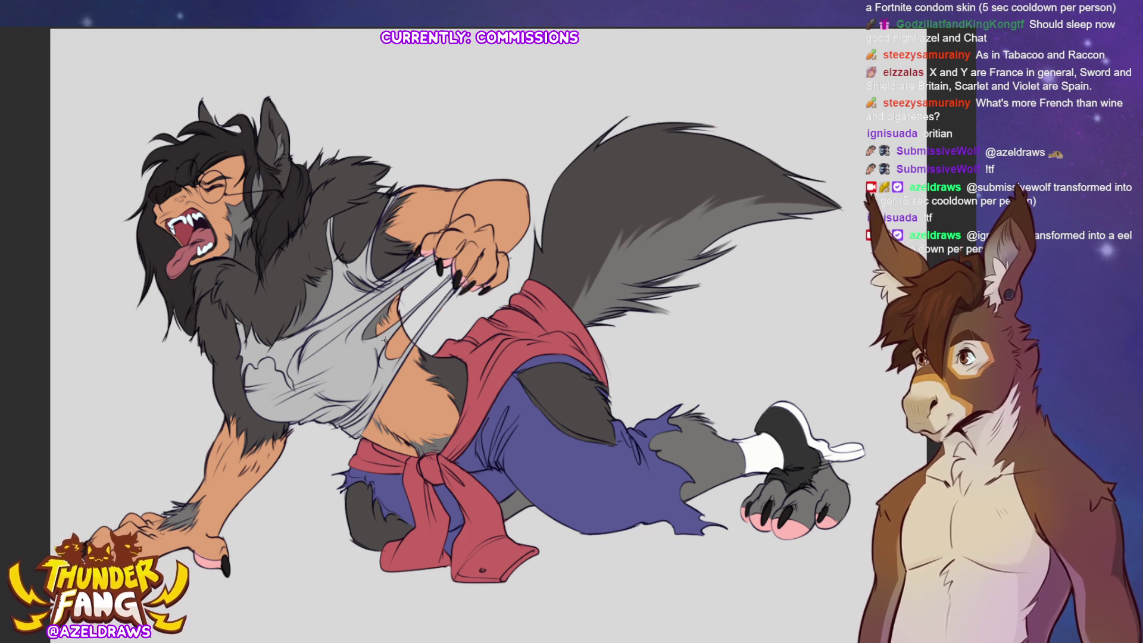
Paint small dark fur tufts on the belly, then magic-wand select the purple jeans
left_click_drag(423, 434, 448, 435)
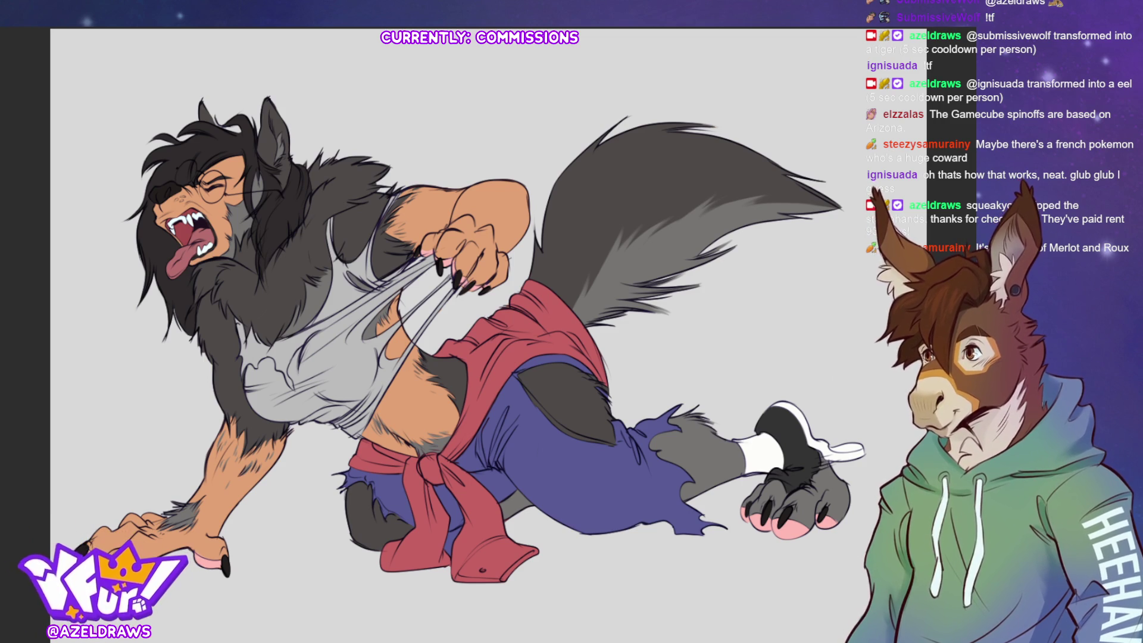
left_click(562, 390)
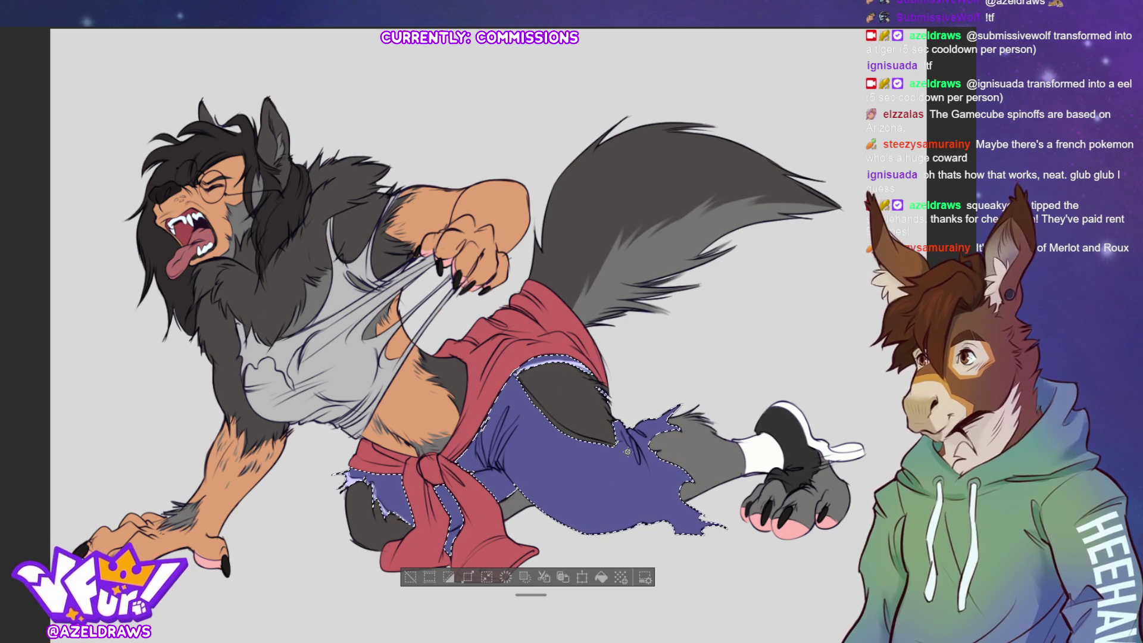
Drop the jeans selection, wand-select the grey fur and shirt areas, then clear it
key("ctrl+d")
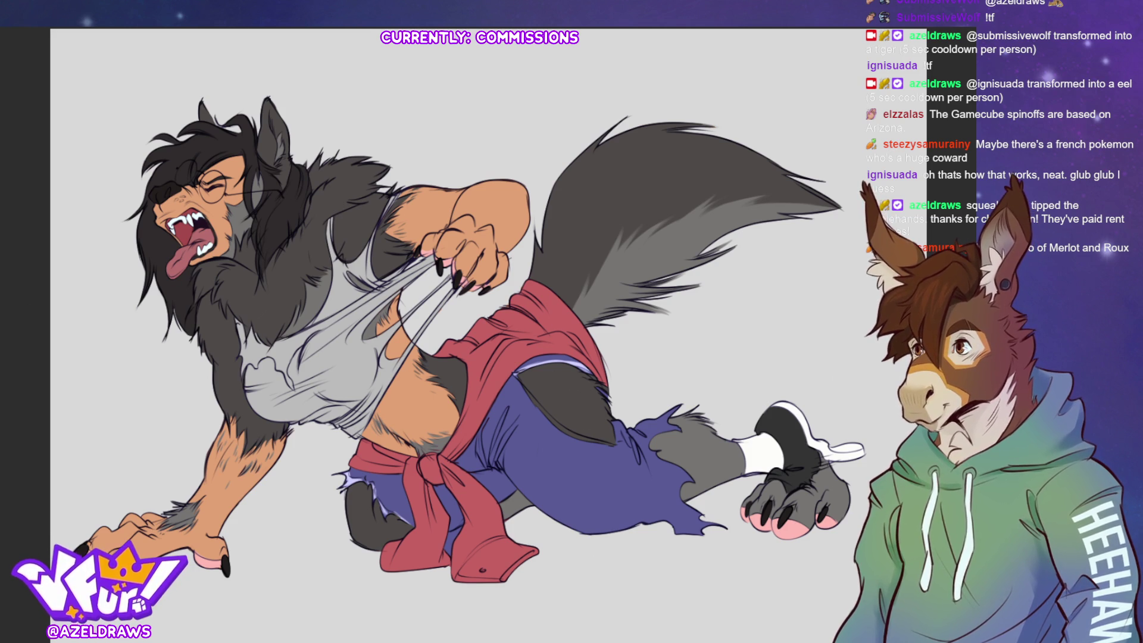
left_click(392, 276)
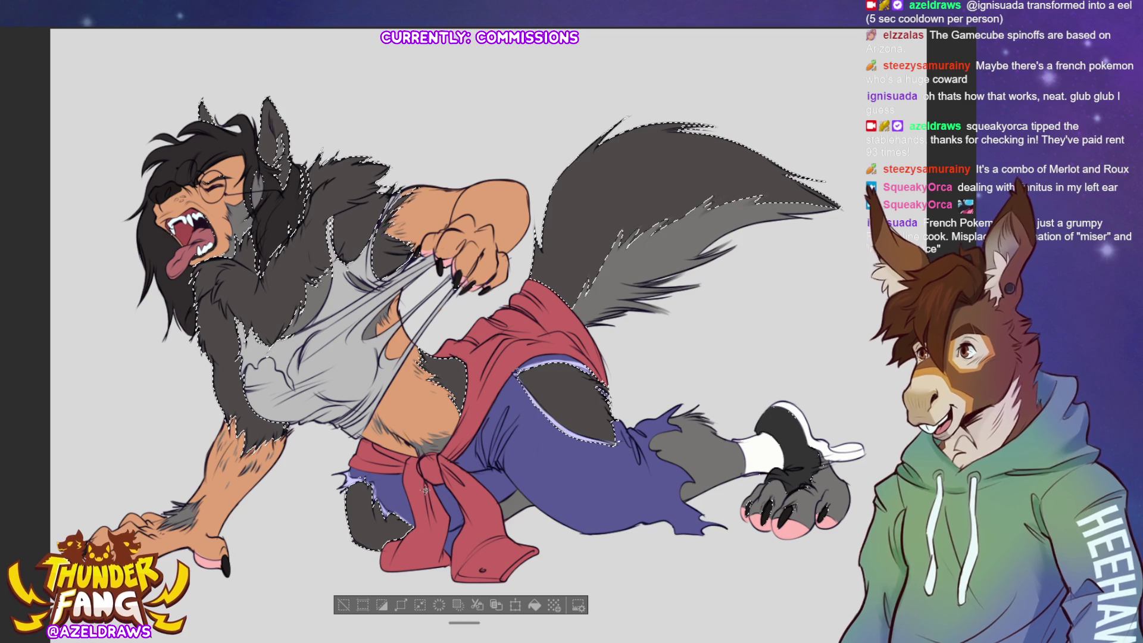
left_click(344, 605)
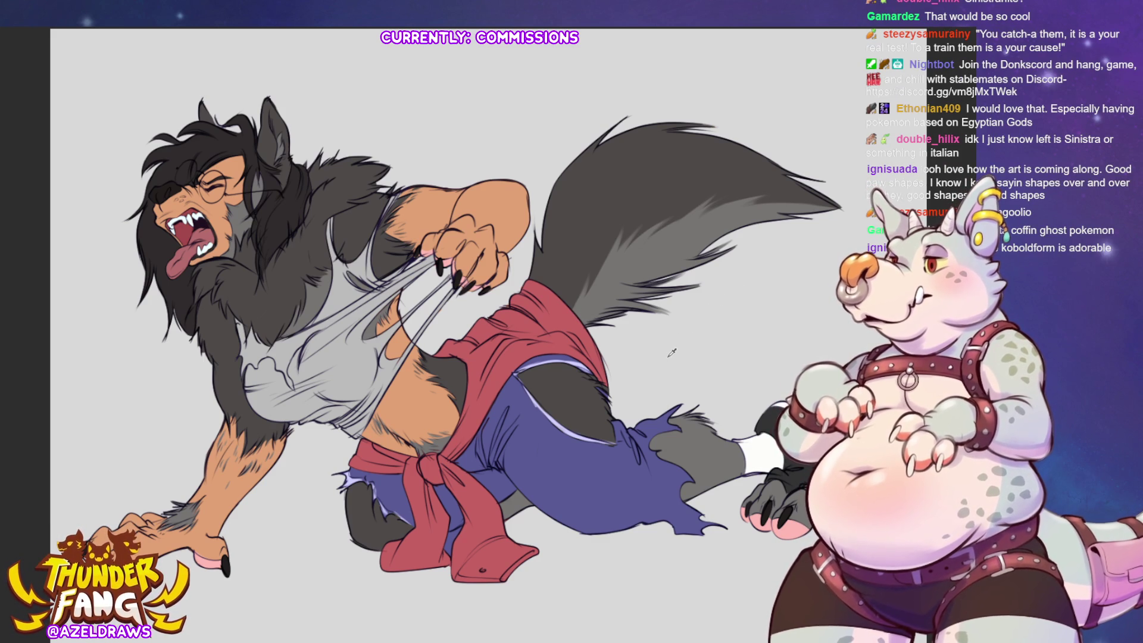
Deepen the shadows on the side fur, arm and forearm, adding a thin line across the belly
mouse_move(247, 358)
left_mouse_down()
mouse_move(225, 365)
mouse_move(216, 338)
mouse_move(211, 355)
left_mouse_up()
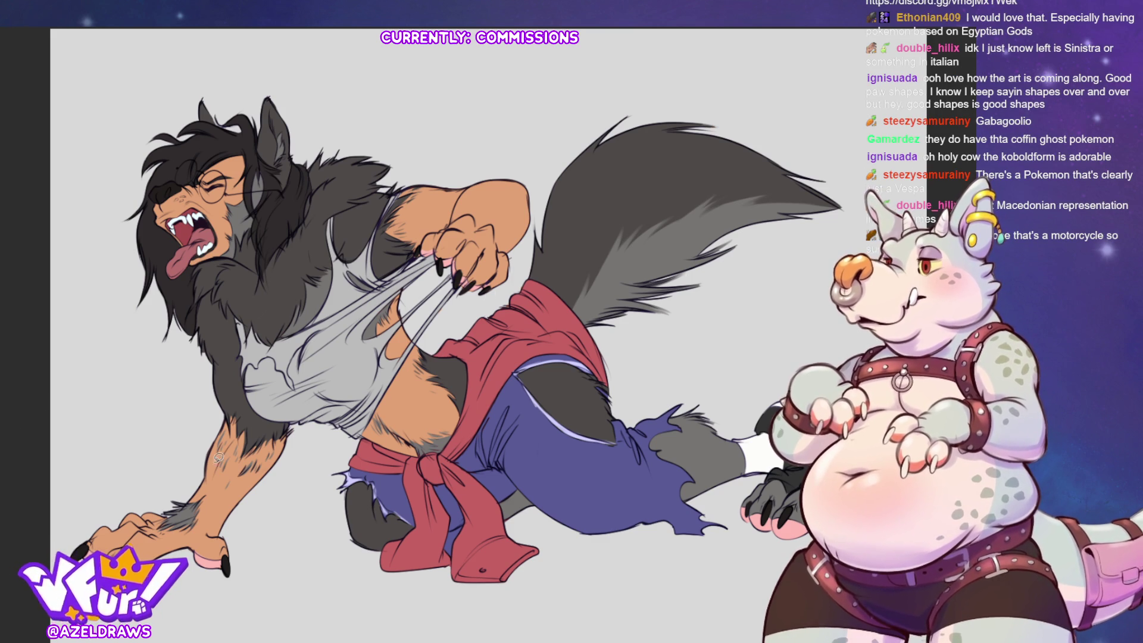
mouse_move(251, 411)
left_mouse_down()
mouse_move(351, 391)
mouse_move(477, 424)
mouse_move(463, 448)
mouse_move(244, 433)
left_mouse_up()
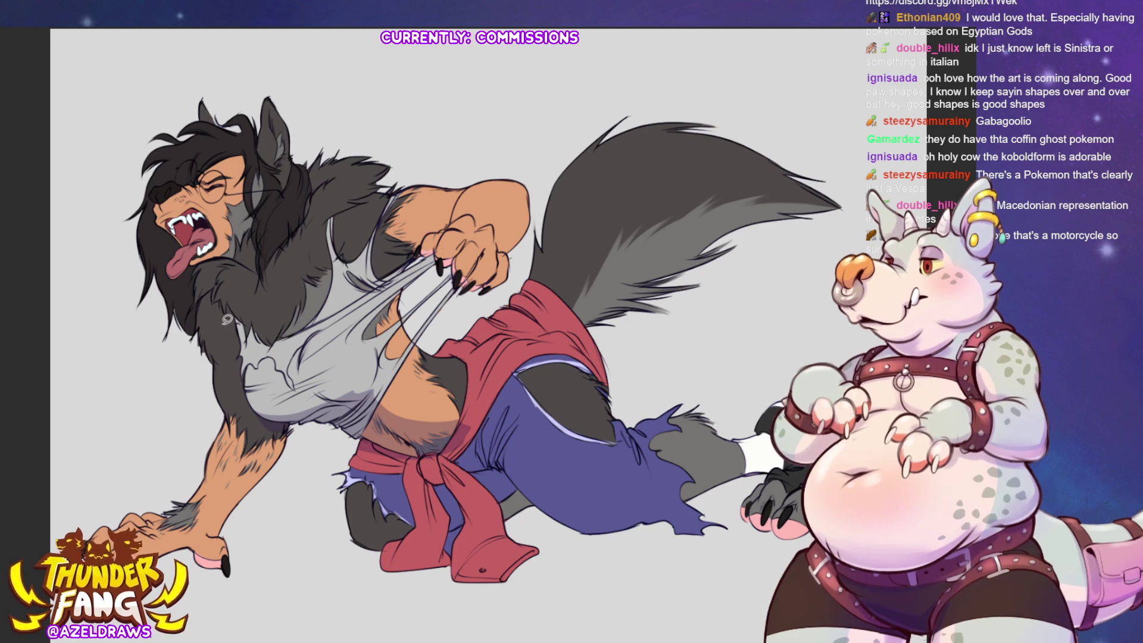
mouse_move(206, 295)
left_mouse_down()
mouse_move(243, 342)
mouse_move(223, 381)
mouse_move(272, 482)
mouse_move(286, 470)
left_mouse_up()
mouse_move(237, 319)
left_mouse_down()
mouse_move(213, 396)
mouse_move(280, 470)
mouse_move(285, 416)
mouse_move(248, 372)
mouse_move(239, 328)
left_mouse_up()
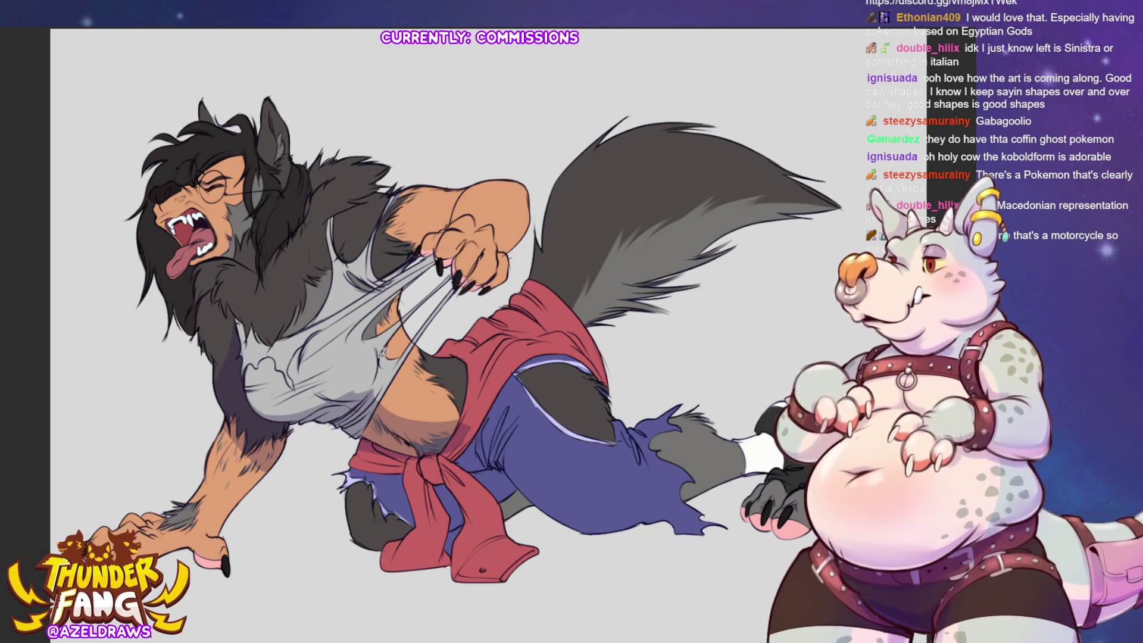
mouse_move(250, 435)
left_mouse_down()
mouse_move(271, 512)
mouse_move(280, 441)
mouse_move(214, 477)
mouse_move(250, 462)
mouse_move(216, 432)
left_mouse_up()
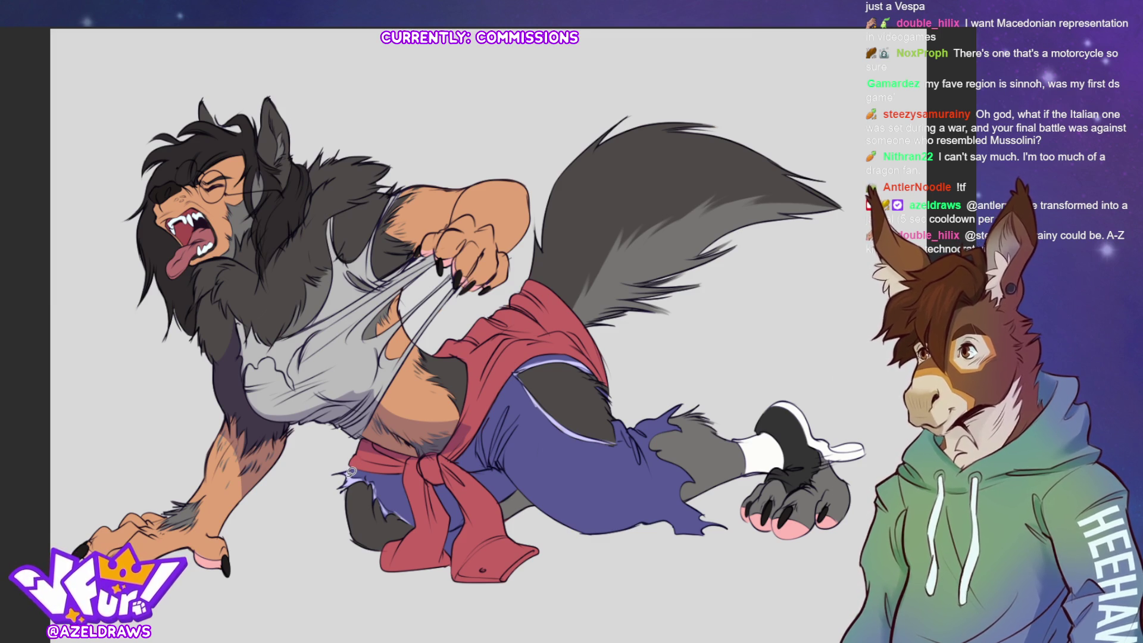
Lasso shadow areas from the hip around the leg and lower leg, and sketch a faint shirt stroke
mouse_move(352, 449)
left_mouse_down()
mouse_move(352, 558)
mouse_move(410, 530)
mouse_move(420, 517)
mouse_move(410, 457)
mouse_move(450, 443)
mouse_move(427, 459)
mouse_move(444, 449)
mouse_move(424, 513)
mouse_move(432, 545)
mouse_move(453, 524)
mouse_move(445, 499)
mouse_move(453, 552)
mouse_move(468, 521)
mouse_move(444, 477)
left_mouse_up()
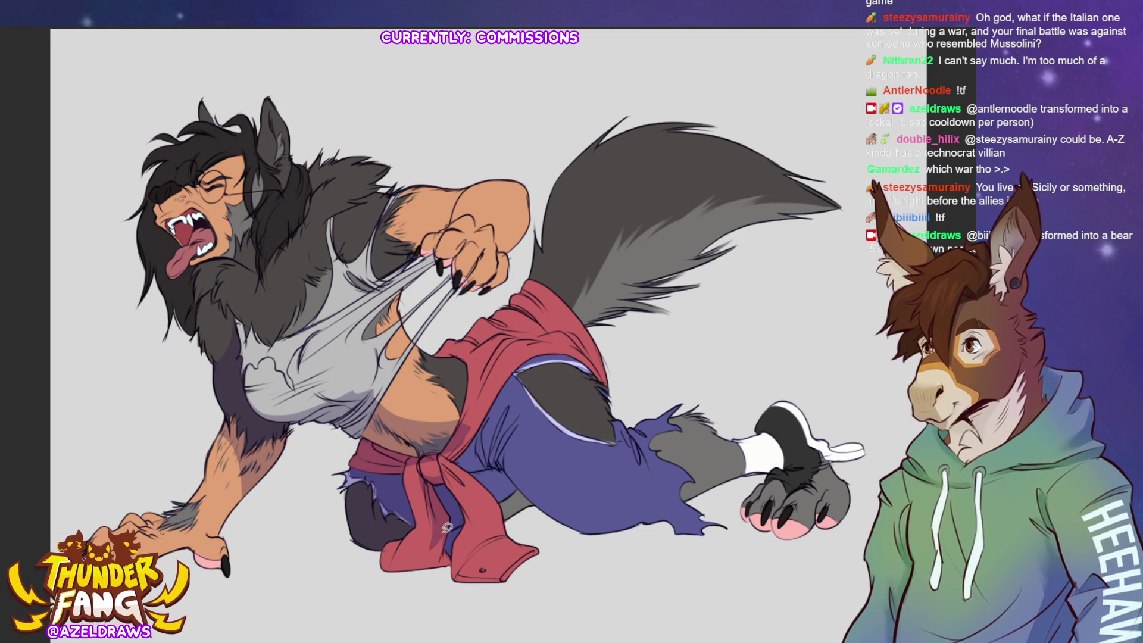
mouse_move(436, 533)
left_mouse_down()
mouse_move(413, 578)
mouse_move(455, 560)
mouse_move(447, 525)
left_mouse_up()
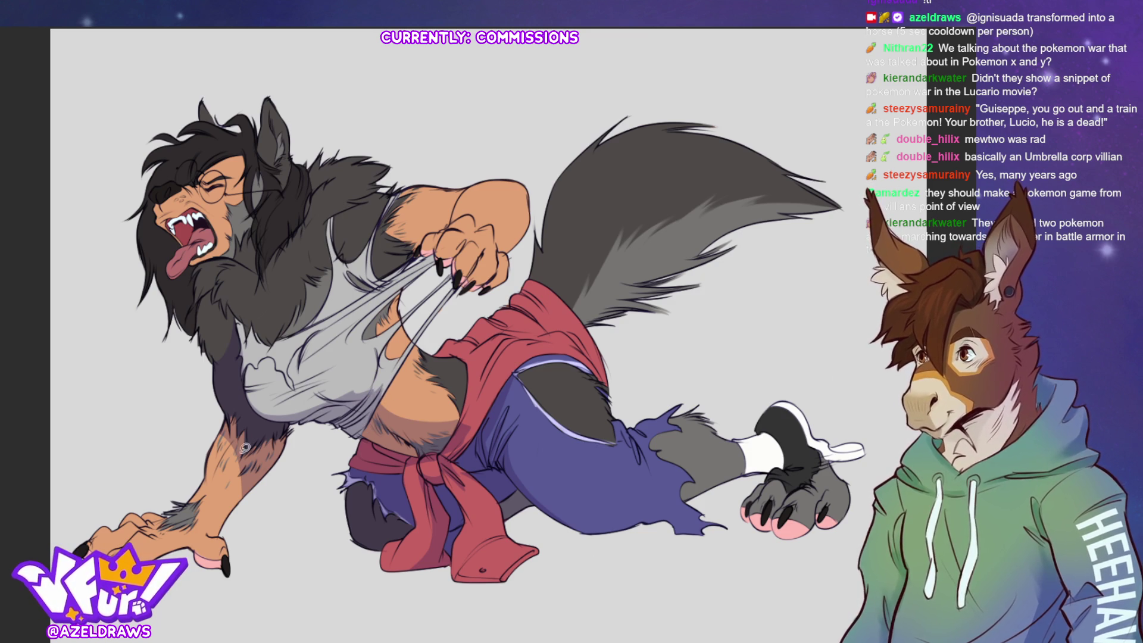
mouse_move(265, 366)
left_mouse_down()
mouse_move(295, 391)
mouse_move(262, 356)
mouse_move(239, 390)
left_mouse_up()
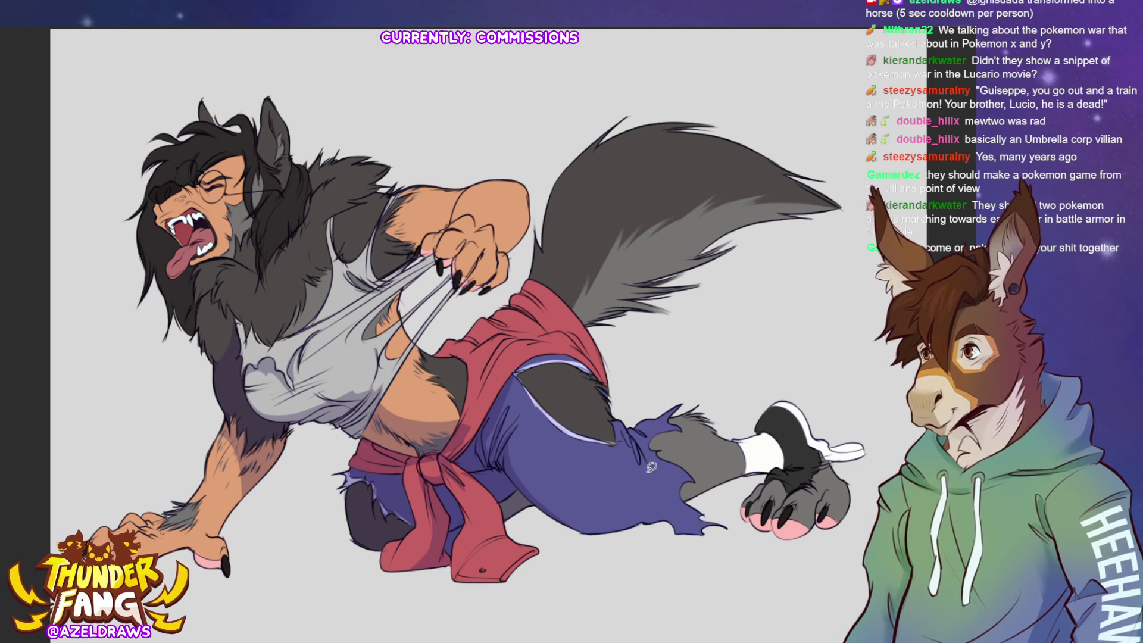
Add thin light highlights on the jeans' leg and top edge, selecting jeans and leg regions to shade
mouse_move(550, 511)
left_mouse_down()
mouse_move(602, 525)
mouse_move(649, 509)
mouse_move(670, 517)
mouse_move(562, 566)
left_mouse_up()
mouse_move(632, 417)
left_mouse_down()
mouse_move(625, 431)
mouse_move(643, 462)
mouse_move(635, 417)
mouse_move(685, 432)
mouse_move(664, 446)
mouse_move(667, 424)
mouse_move(661, 447)
mouse_move(670, 425)
left_mouse_up()
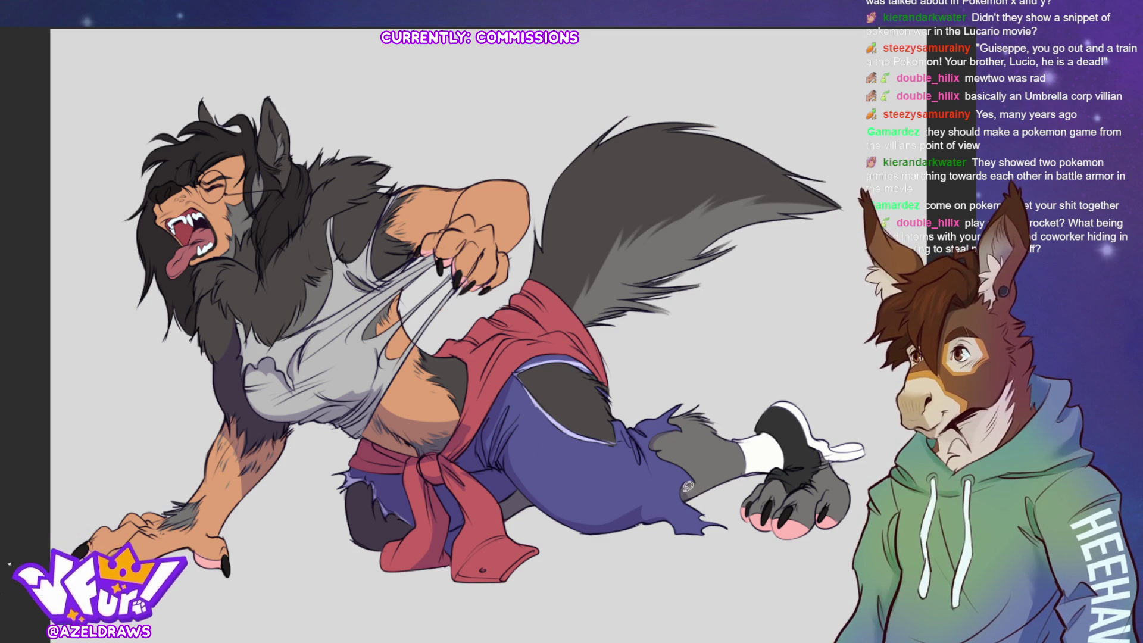
left_click_drag(686, 492, 774, 470)
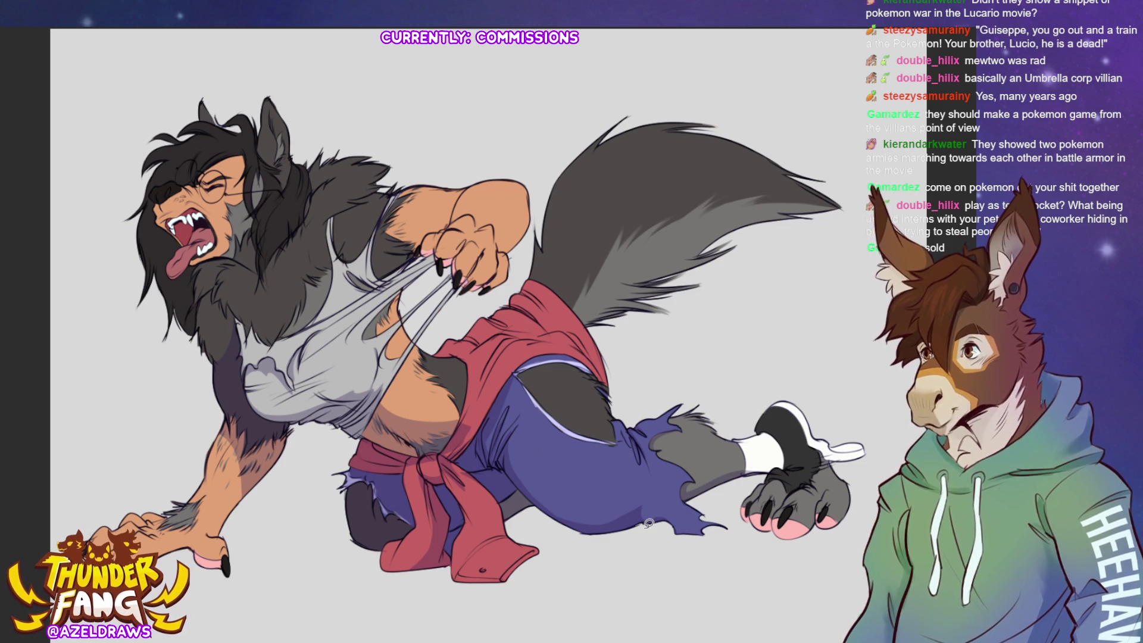
mouse_move(577, 353)
left_mouse_down()
mouse_move(613, 377)
mouse_move(596, 333)
mouse_move(575, 348)
mouse_move(575, 337)
left_mouse_up()
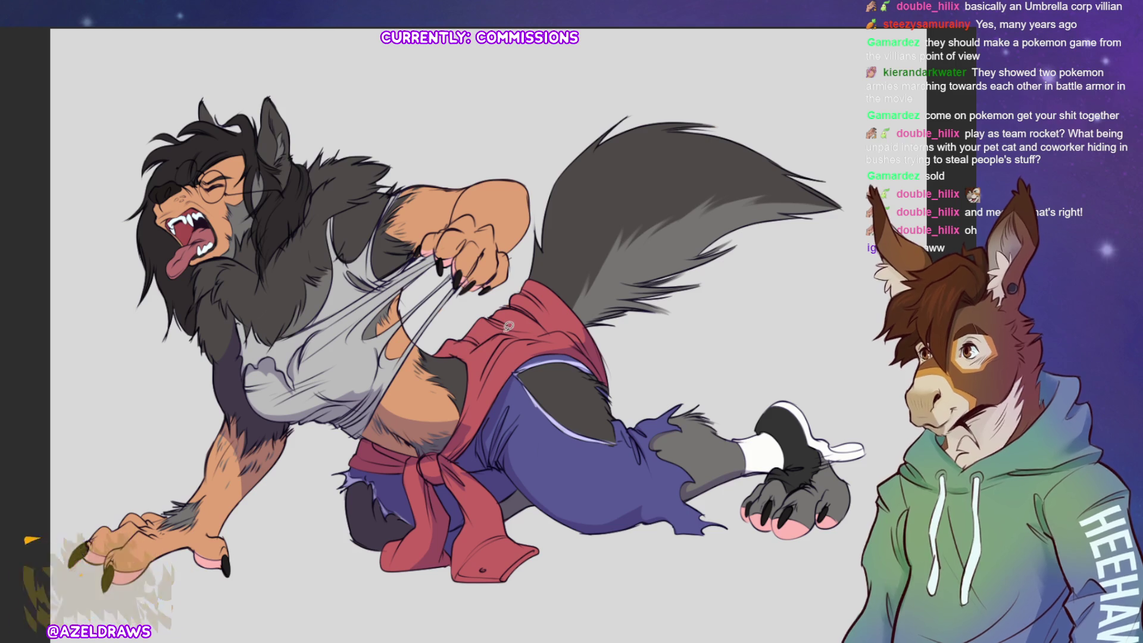
mouse_move(434, 342)
left_mouse_down()
mouse_move(444, 354)
mouse_move(469, 341)
left_mouse_up()
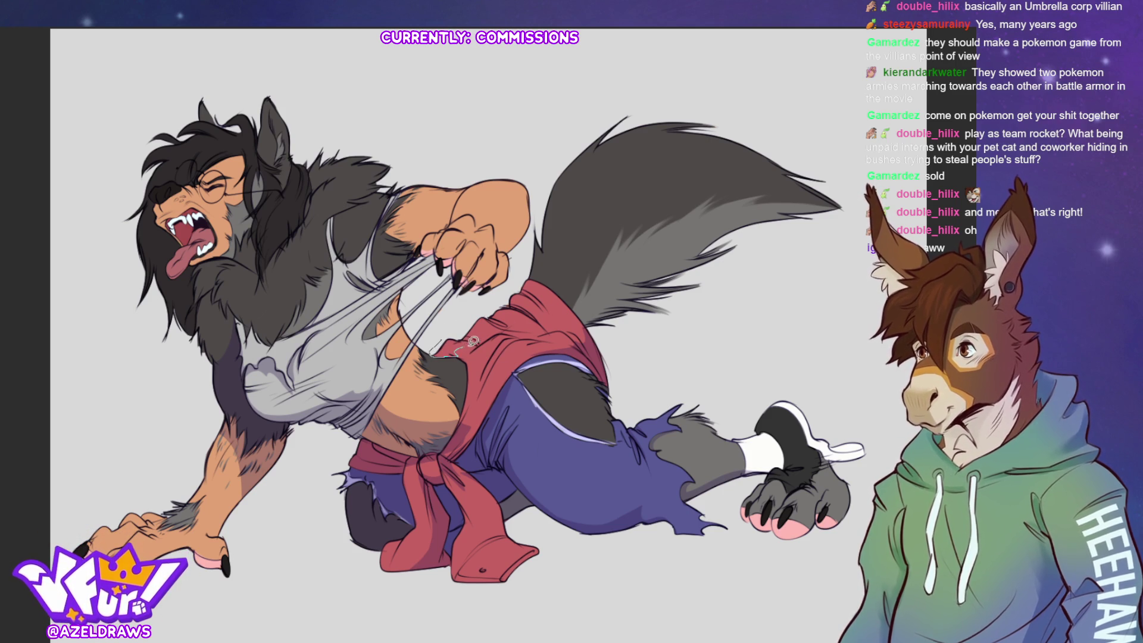
key("ctrl+z")
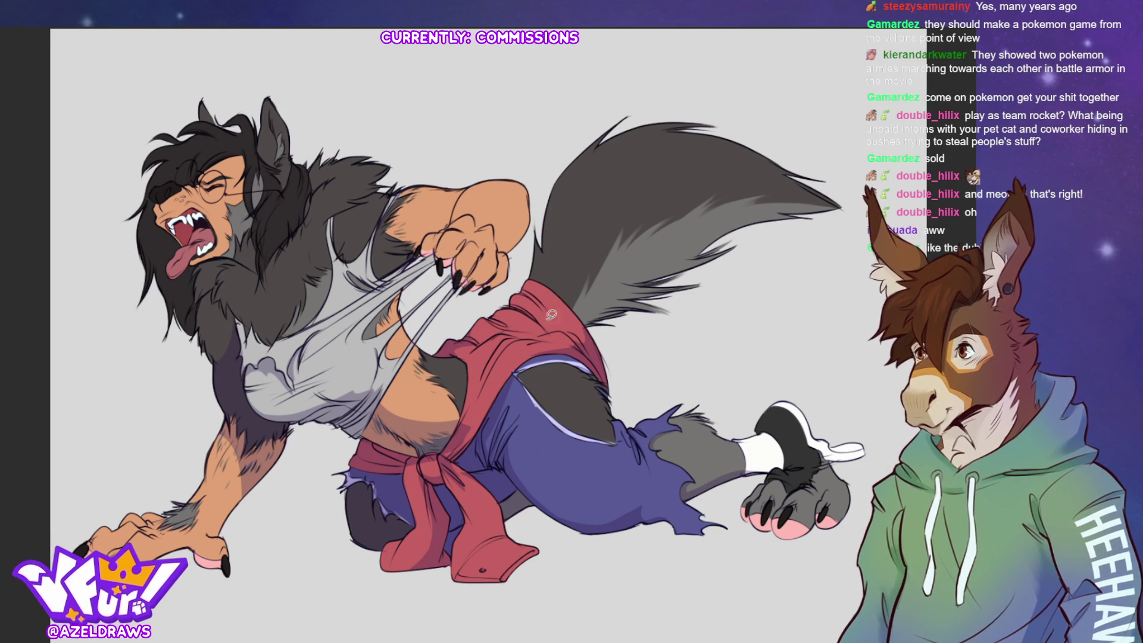
mouse_move(510, 301)
left_mouse_down()
mouse_move(544, 322)
mouse_move(536, 331)
mouse_move(539, 290)
mouse_move(520, 288)
left_mouse_up()
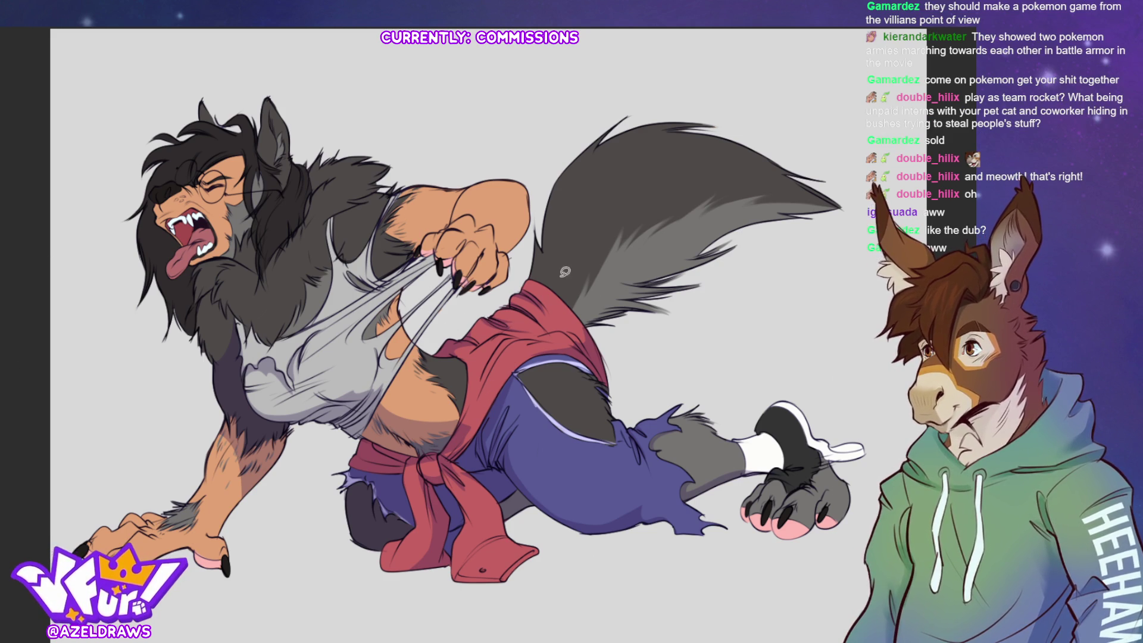
mouse_move(574, 301)
left_mouse_down()
mouse_move(659, 247)
mouse_move(744, 238)
mouse_move(628, 324)
left_mouse_up()
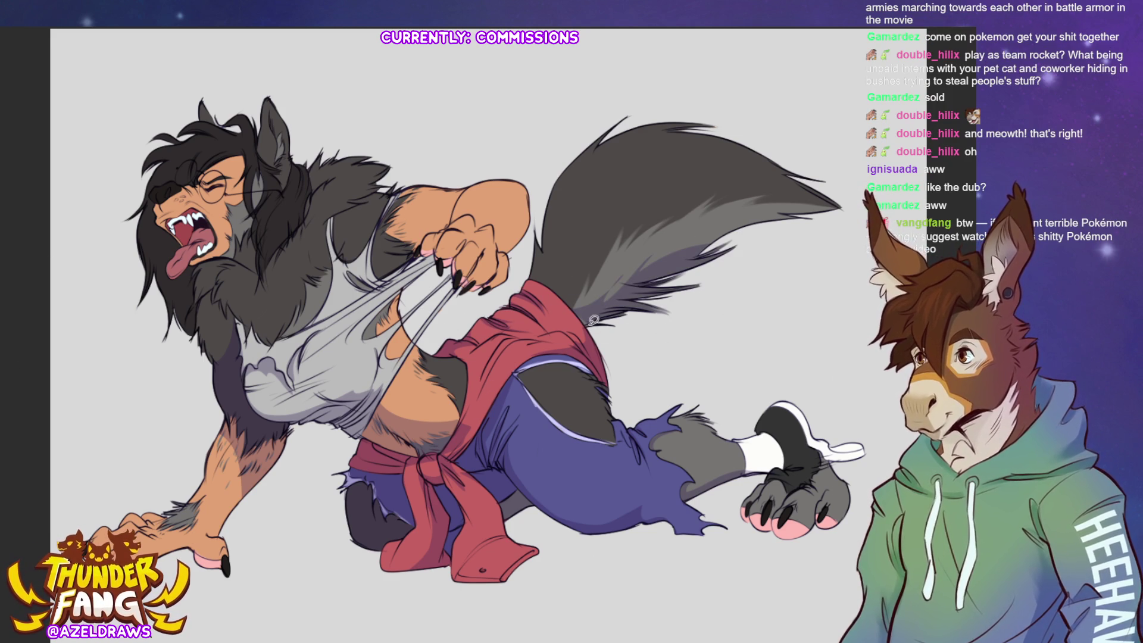
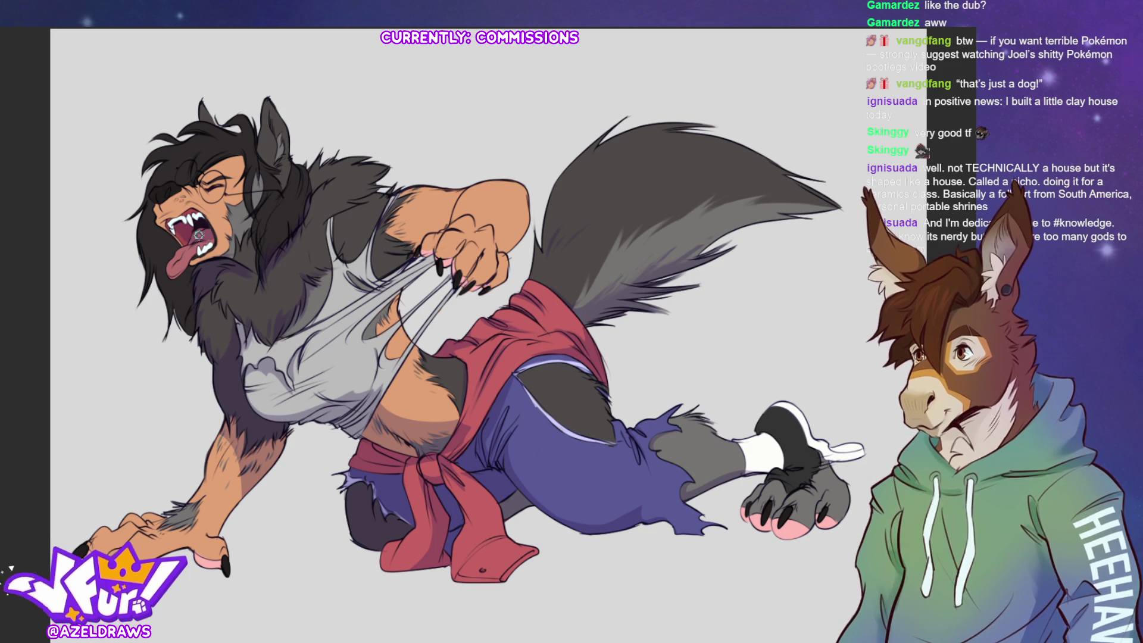
Zoom in and pan so the werewolf's snarling face, glasses and clawed hand fill the view
scroll(276, 255, "up", 5)
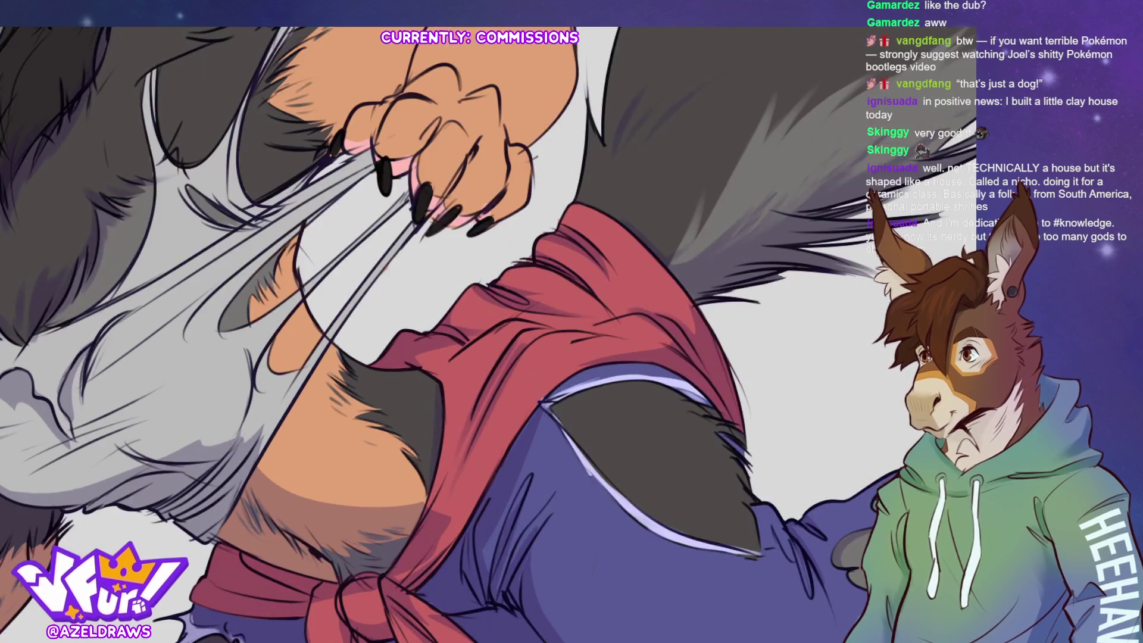
left_click_drag(190, 352, 221, 386)
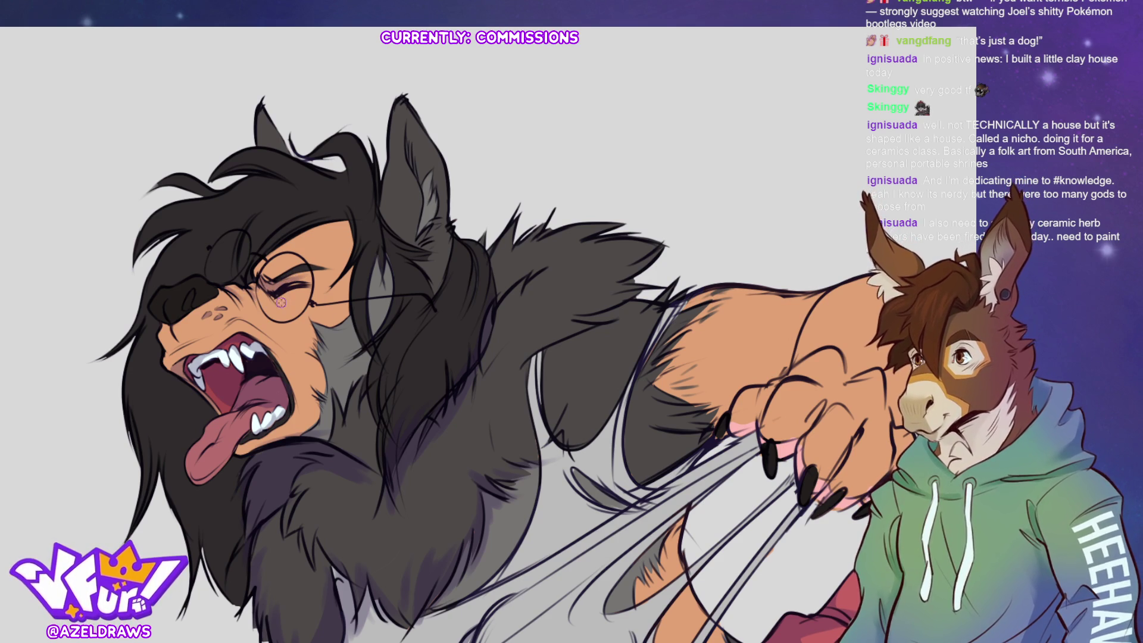
mouse_move(316, 232)
left_mouse_down()
mouse_move(328, 235)
mouse_move(279, 271)
left_mouse_up()
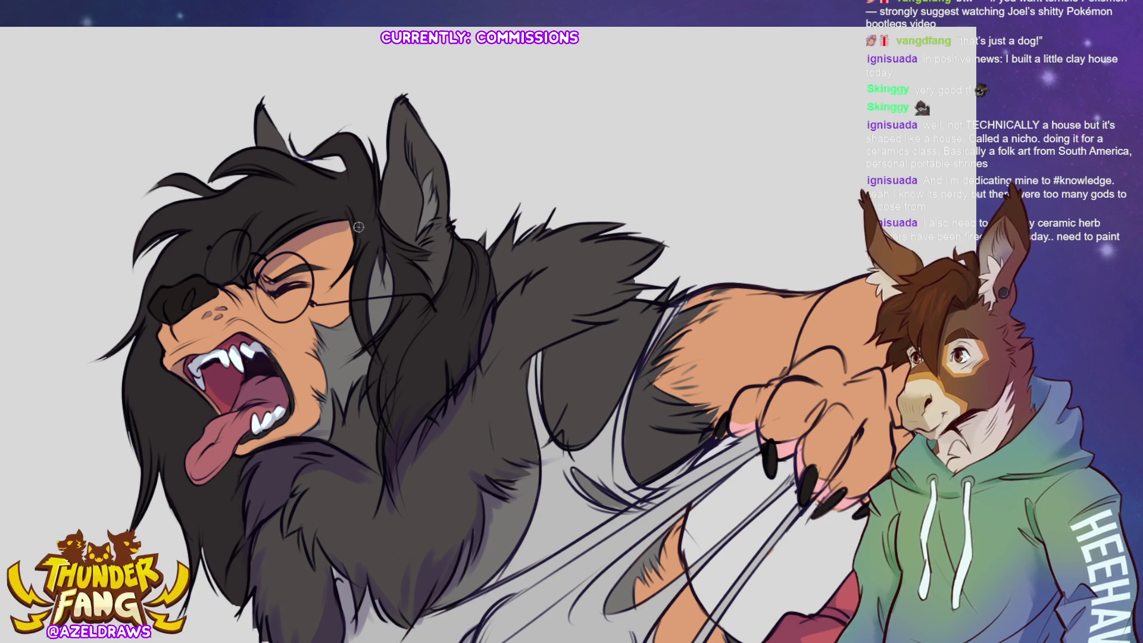
left_click_drag(355, 262, 373, 359)
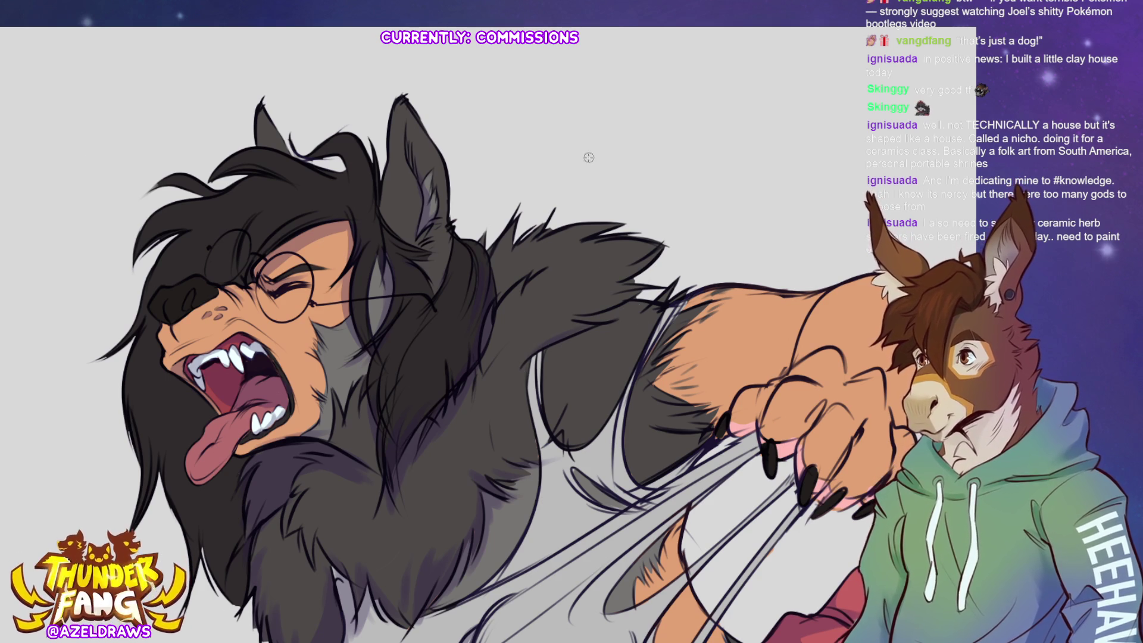
mouse_move(484, 229)
left_mouse_down()
mouse_move(504, 301)
mouse_move(560, 256)
mouse_move(561, 173)
mouse_move(509, 230)
left_mouse_up()
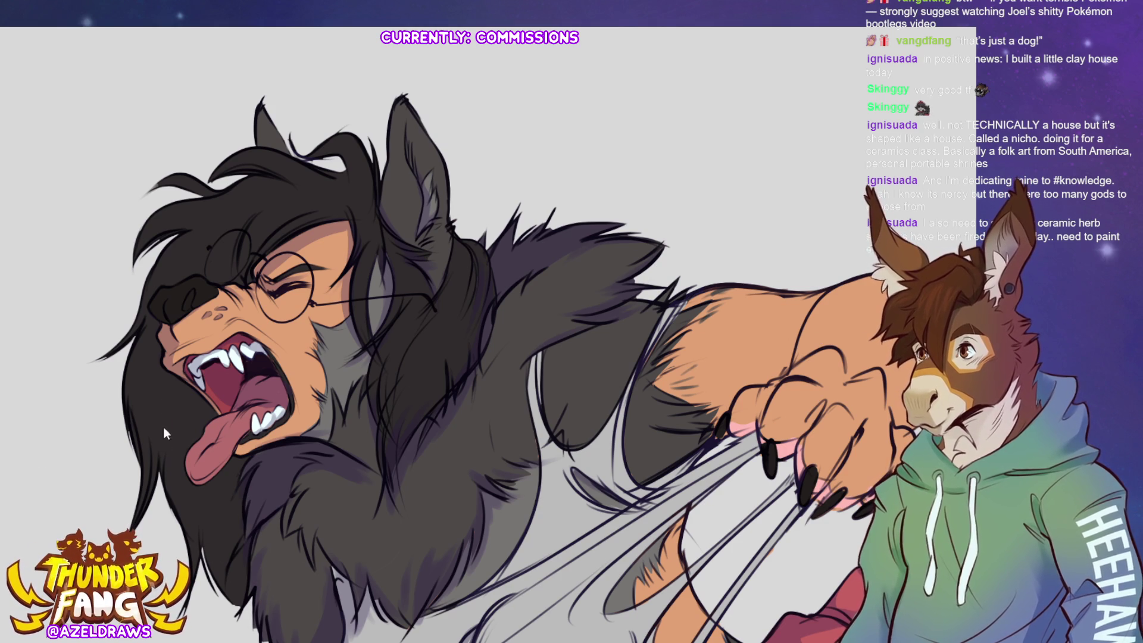
mouse_move(178, 455)
left_mouse_down()
mouse_move(183, 406)
mouse_move(167, 465)
left_mouse_up()
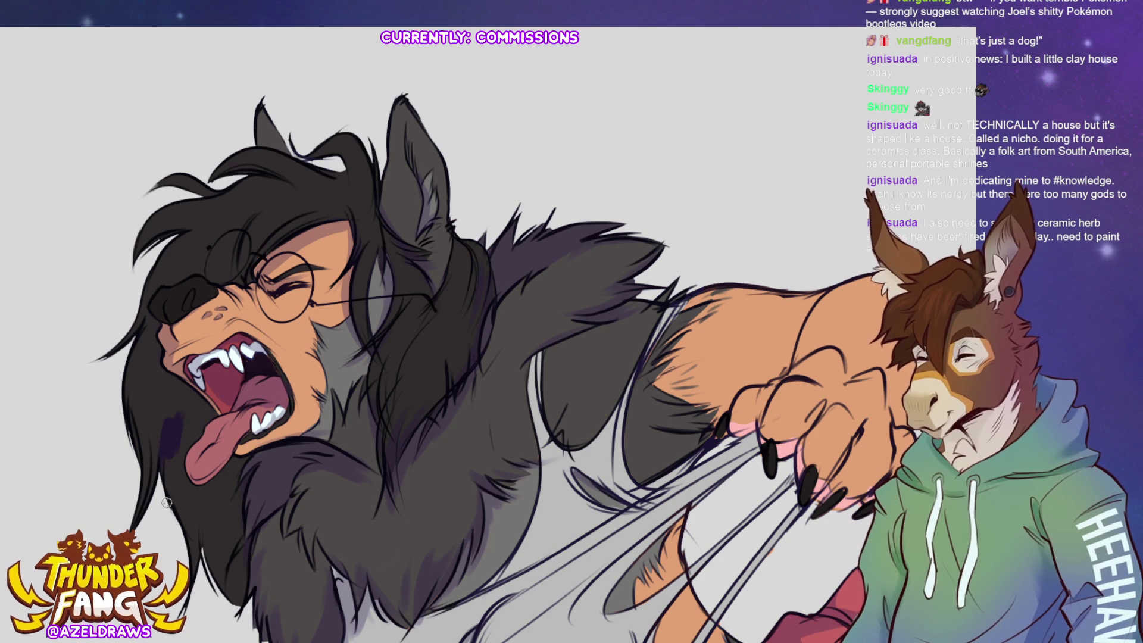
key("ctrl+z")
key("ctrl+z")
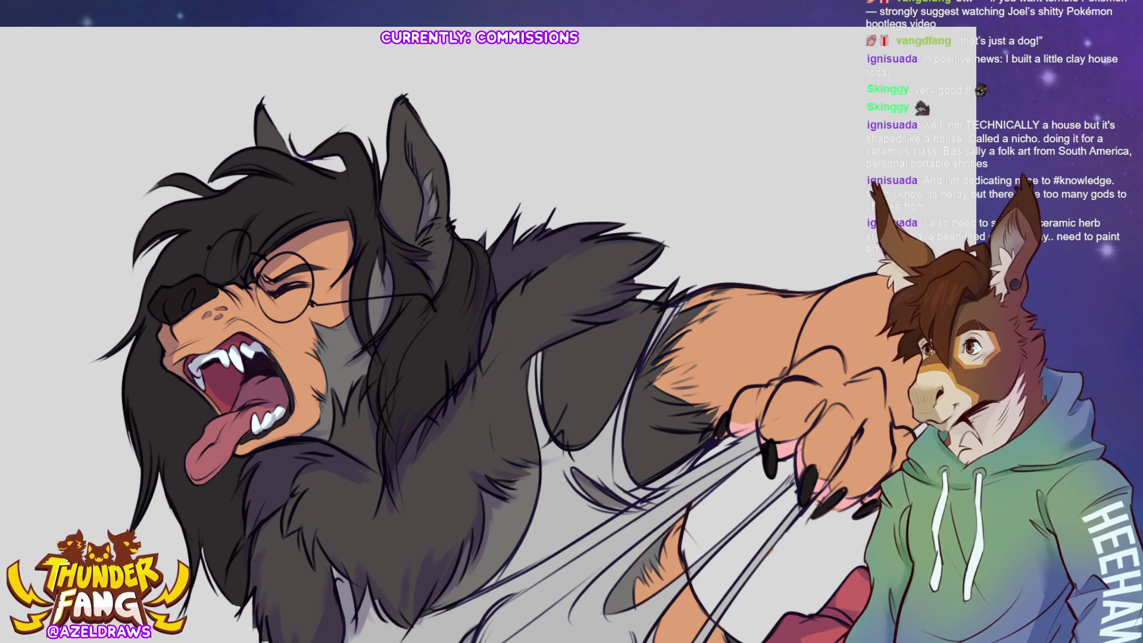
mouse_move(124, 410)
left_mouse_down()
mouse_move(171, 391)
mouse_move(220, 410)
mouse_move(195, 501)
mouse_move(215, 624)
left_mouse_up()
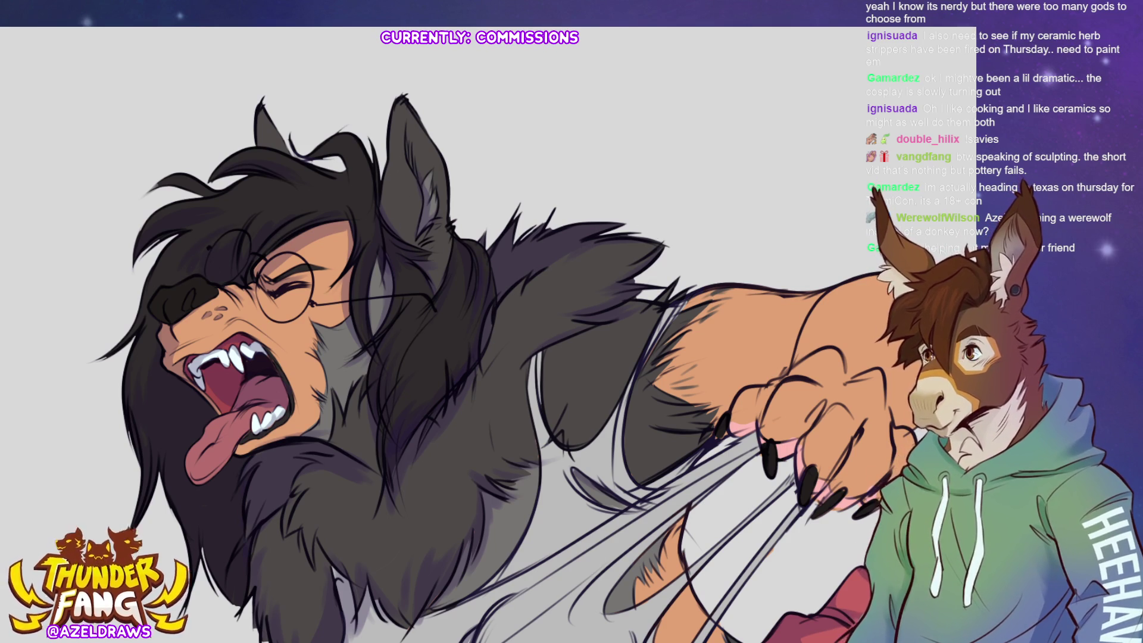
Fit the whole coloured werewolf in view, then zoom in on the wolf's face
key("ctrl+0")
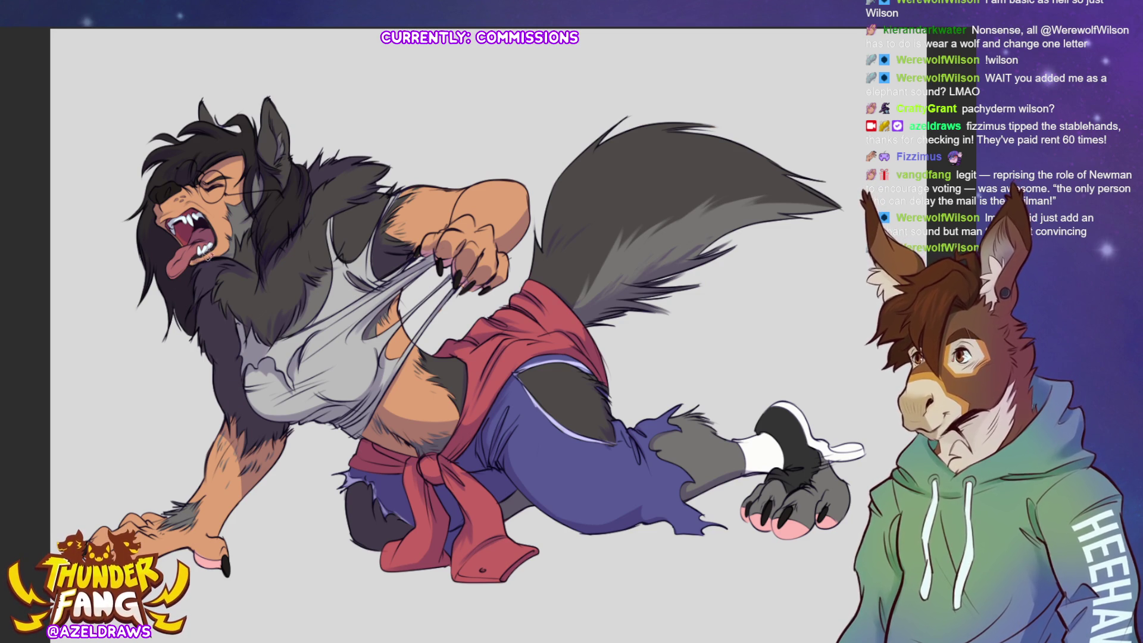
key("ctrl+plus")
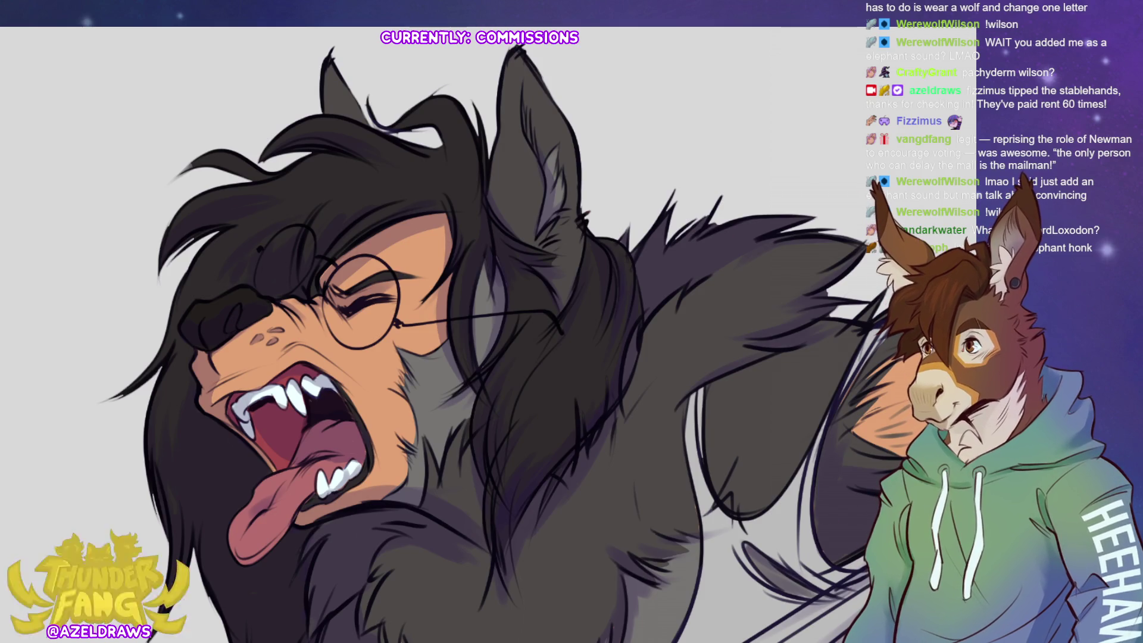
key("ctrl+0")
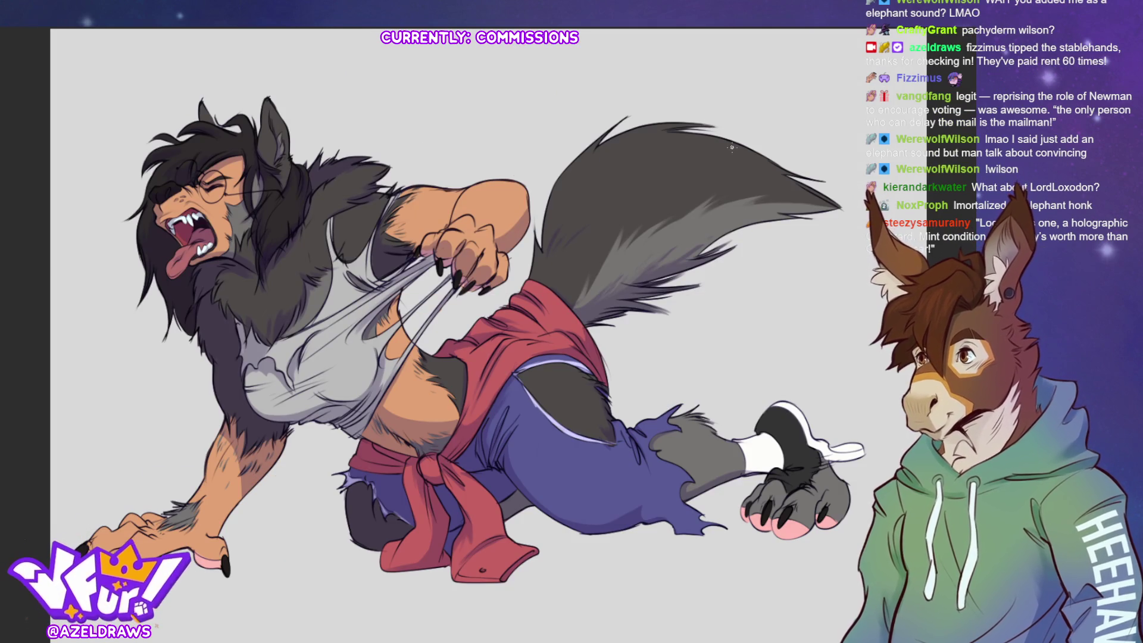
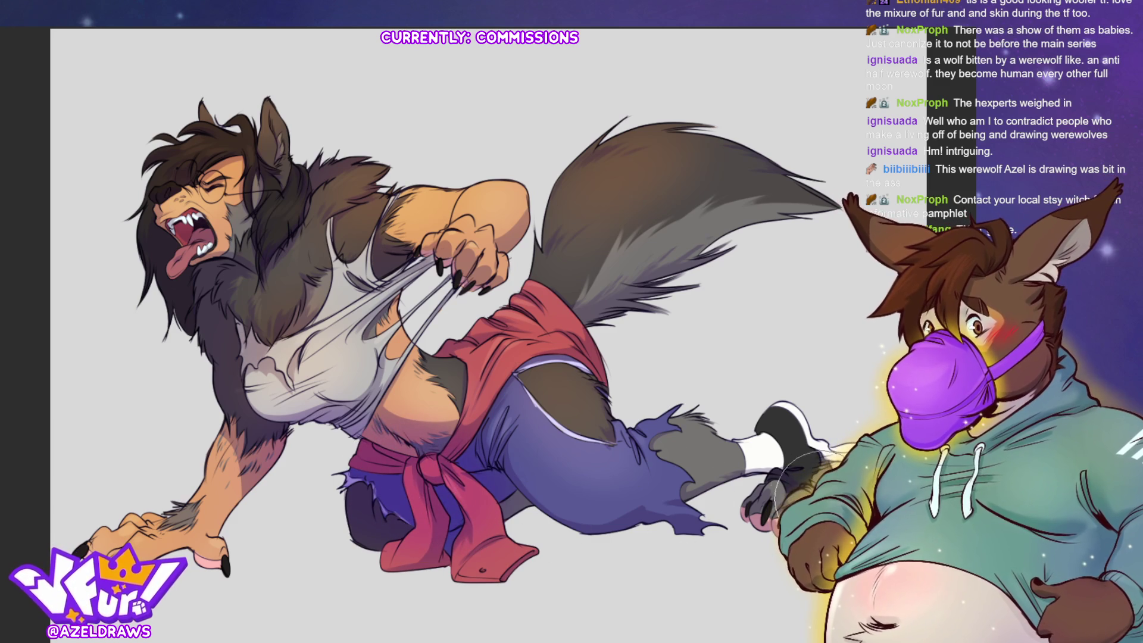
Airbrush purple-tinted shading onto the tail tip, then shrink the brush for finer detail
mouse_move(640, 322)
left_mouse_down()
mouse_move(697, 286)
mouse_move(665, 269)
left_mouse_up()
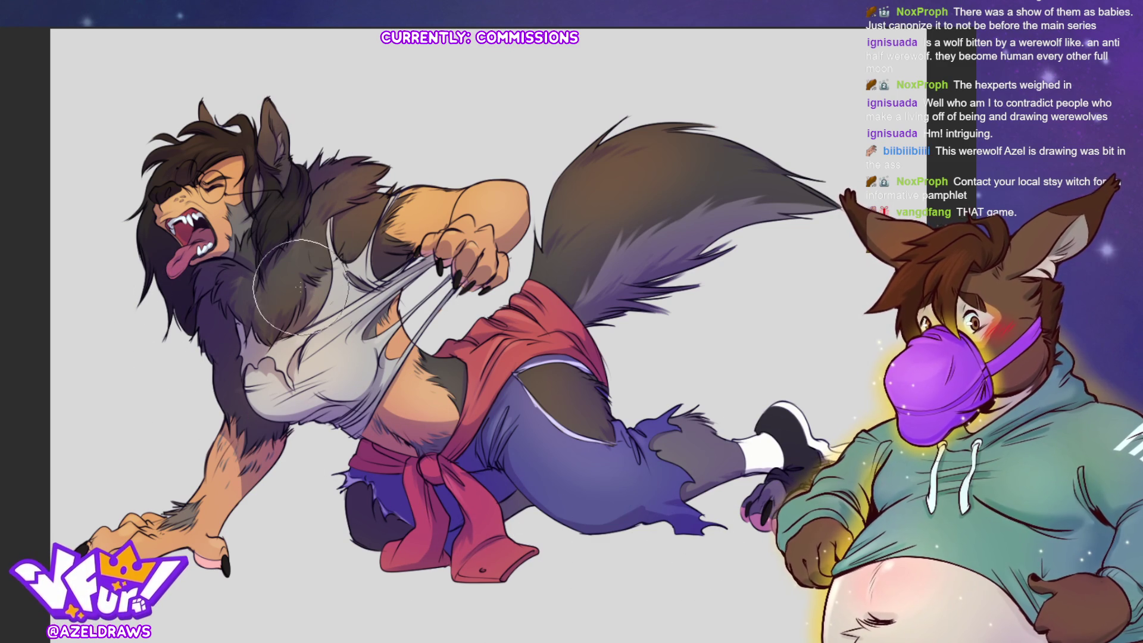
key("bracketleft")
key("bracketleft")
key("bracketleft")
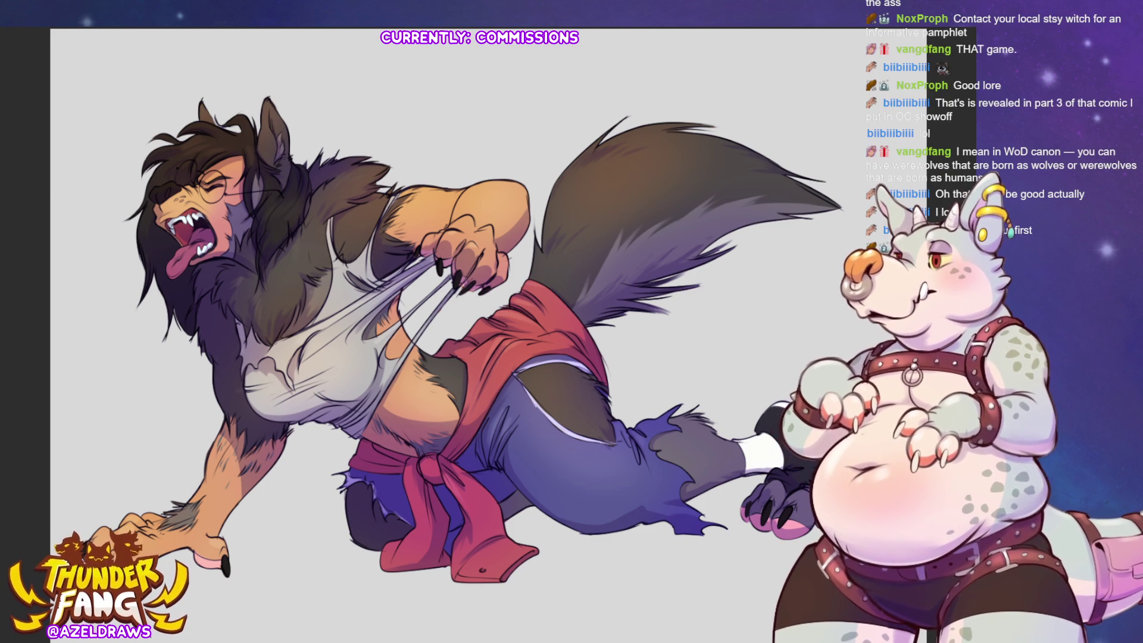
key("ctrl+z")
key("ctrl+z")
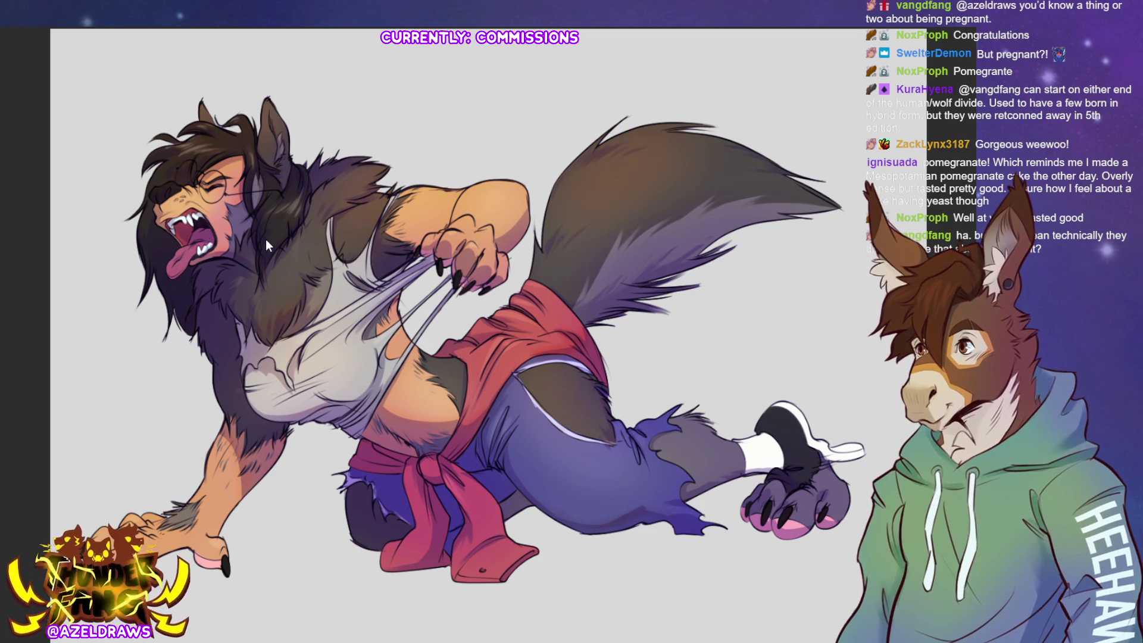
key("Right")
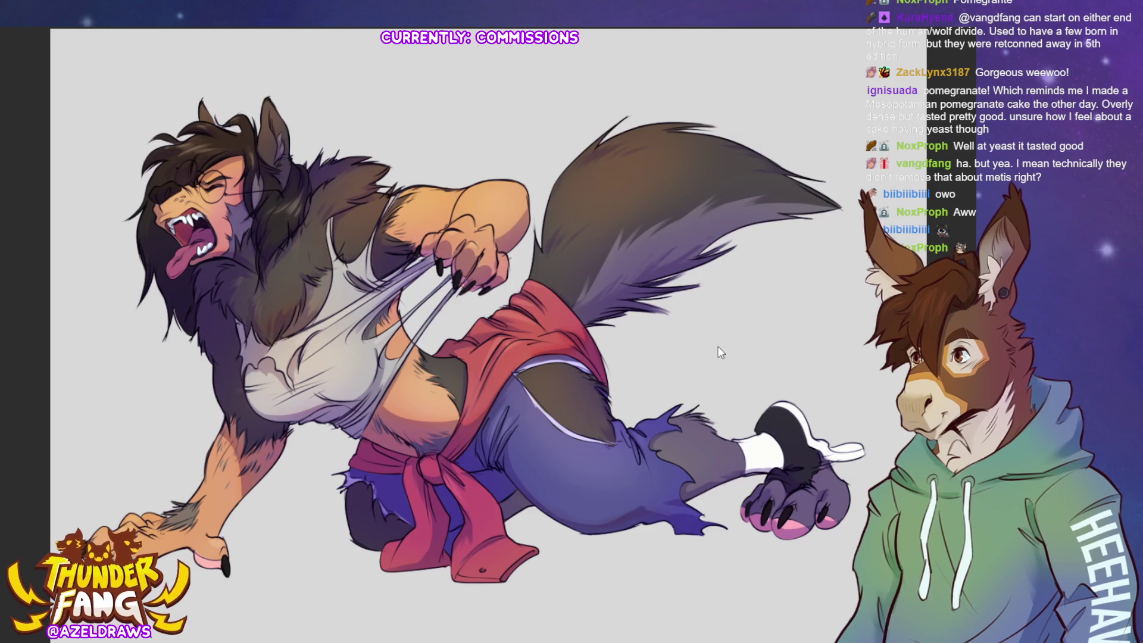
Switch to the moonlit forest painting document
key("ctrl+Tab")
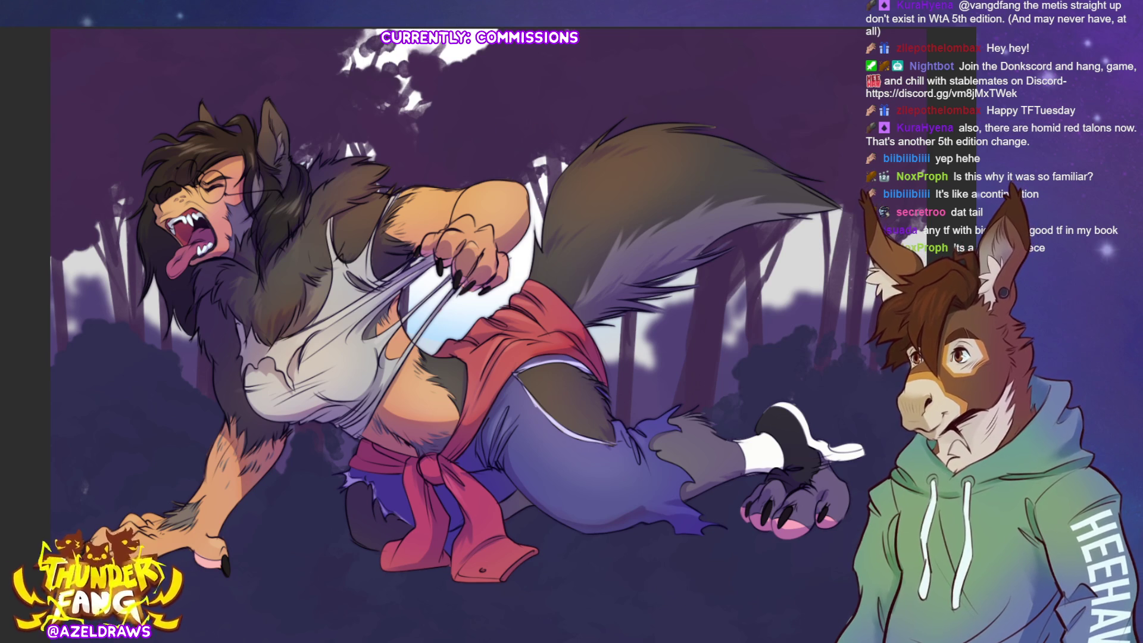
Transform the whole artwork to move it down about 90 px
key("ctrl+t")
left_click_drag(366, 256, 373, 357)
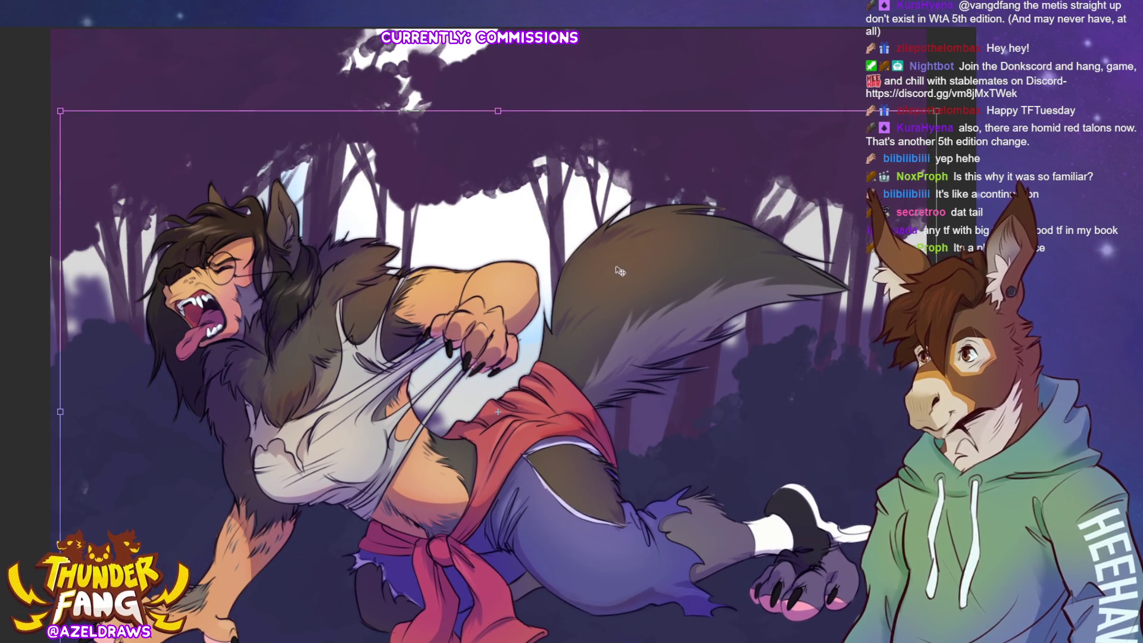
scroll(422, 165, "down", 2)
scroll(516, 334, "up", 1)
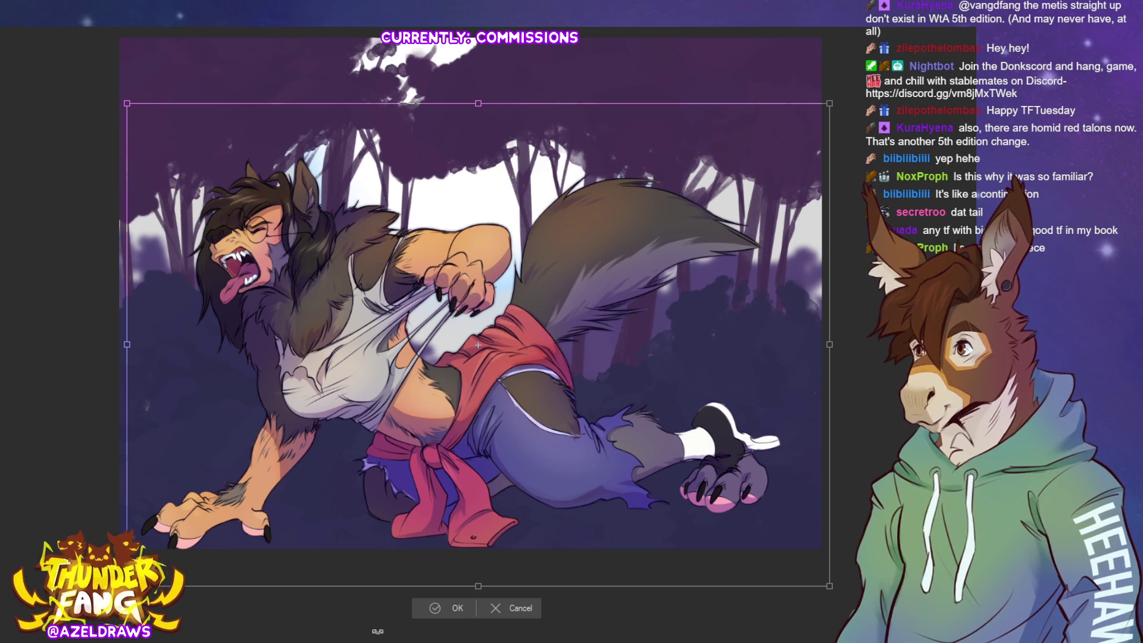
left_click(441, 614)
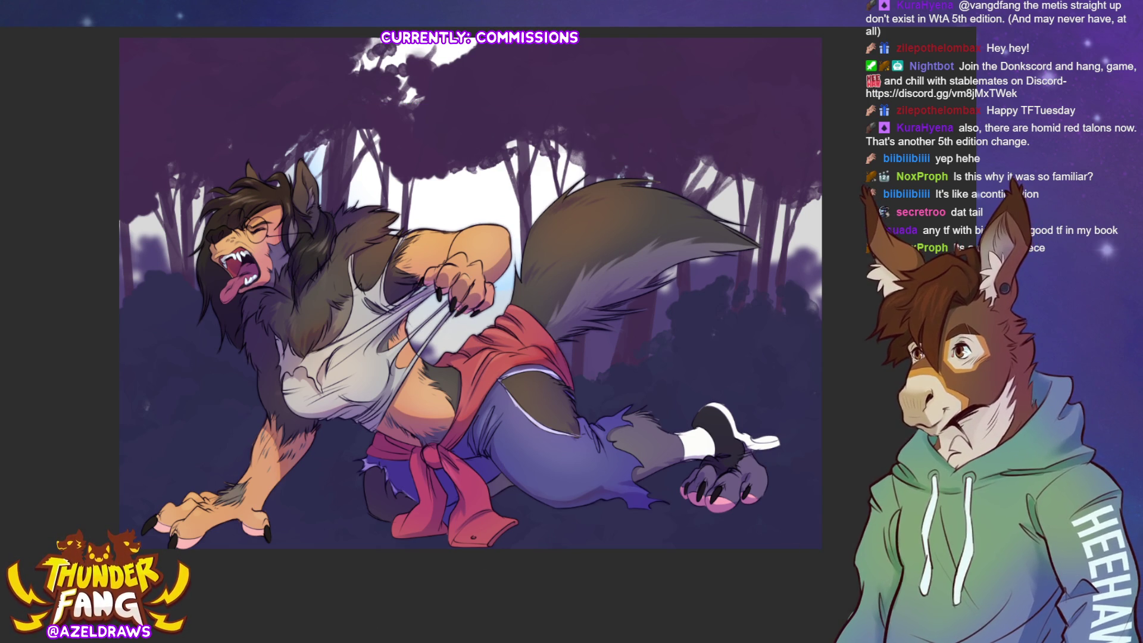
Shrink the werewolf artwork and reposition it slightly left against the forest
key("ctrl+t")
left_click_drag(474, 550, 462, 495)
left_click_drag(376, 283, 478, 337)
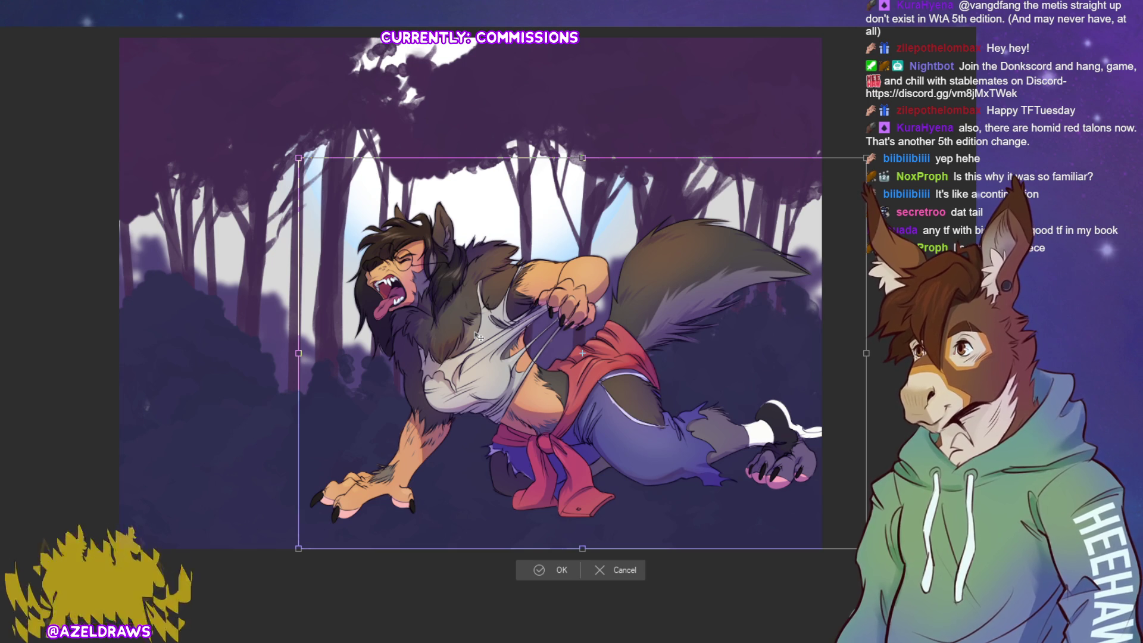
left_click_drag(479, 337, 480, 337)
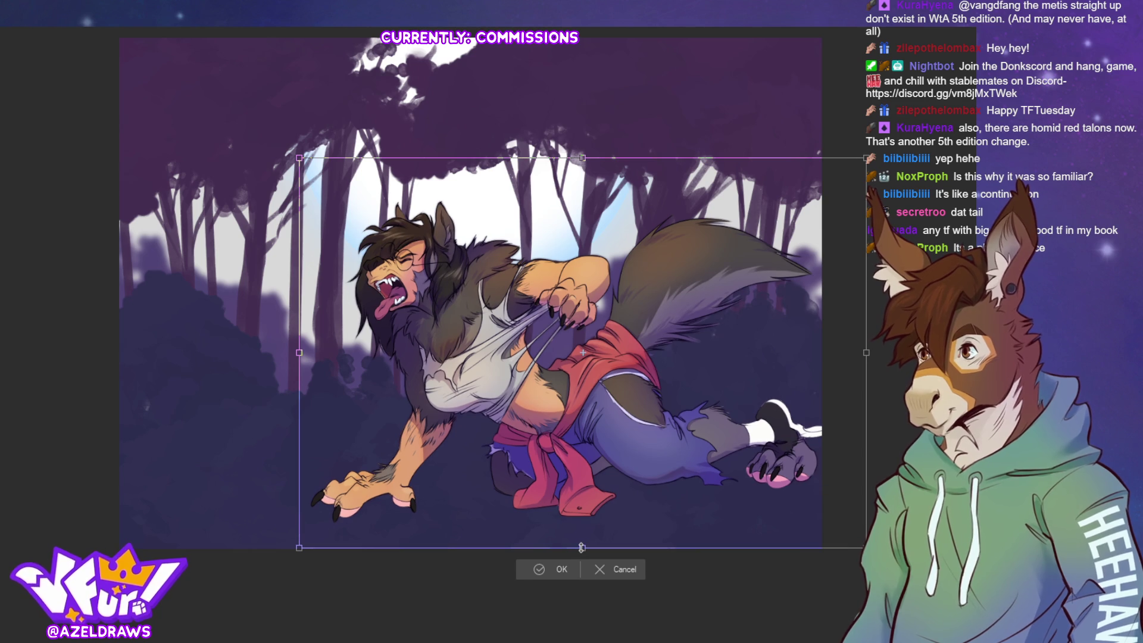
left_click_drag(639, 446, 616, 446)
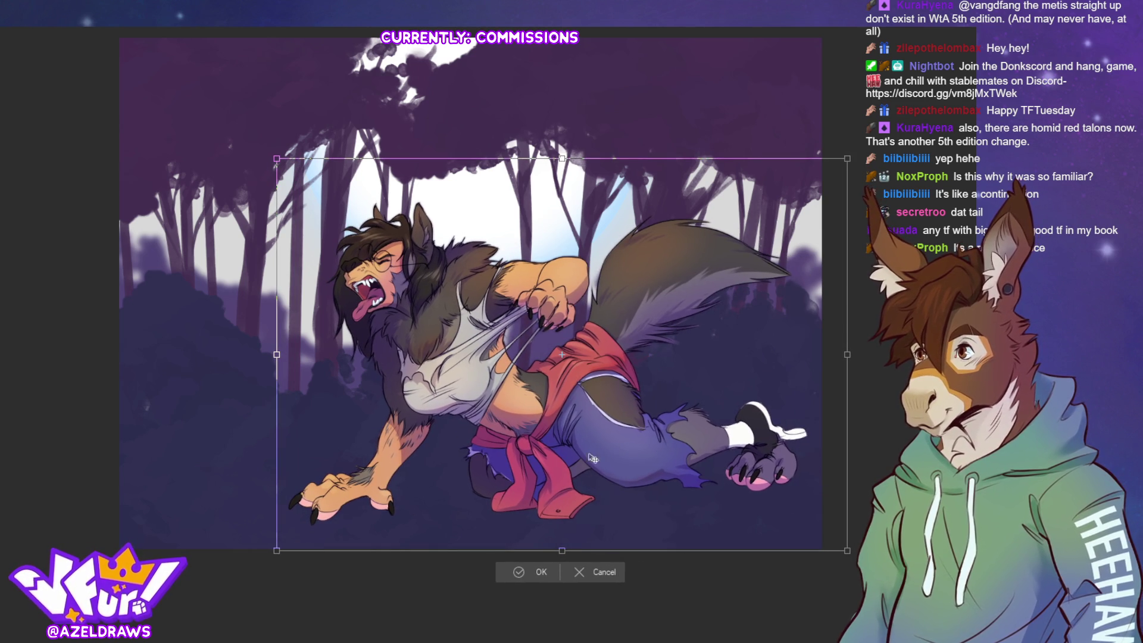
left_click(519, 572)
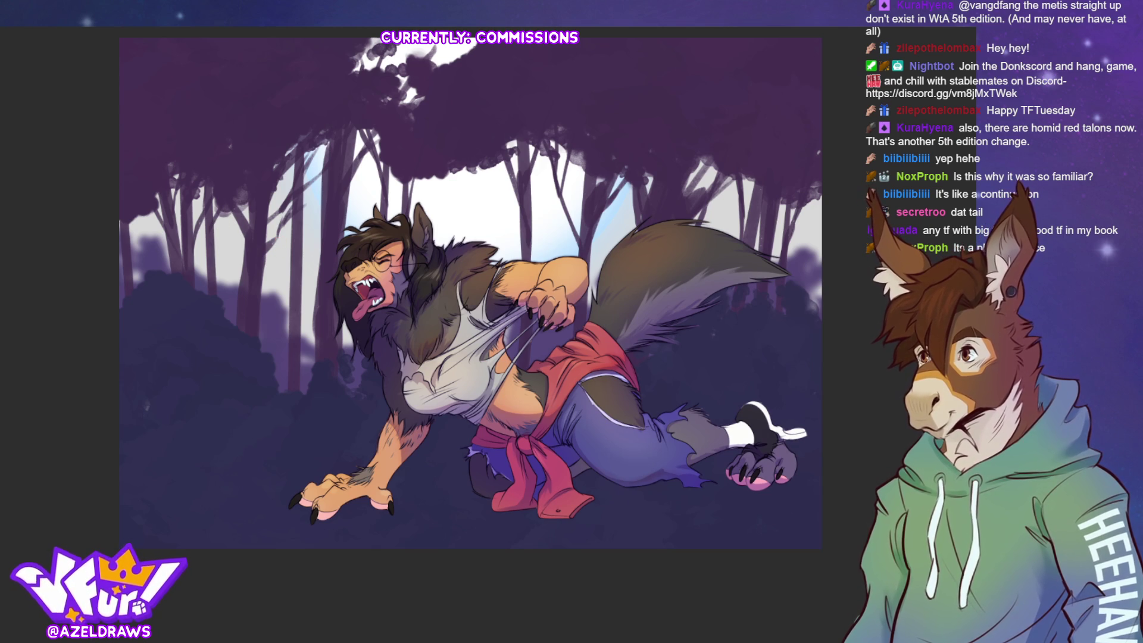
key("ctrl+alt+c")
Crop the canvas in from the left and top edges, apply it, and zoom in
left_click_drag(121, 294, 251, 306)
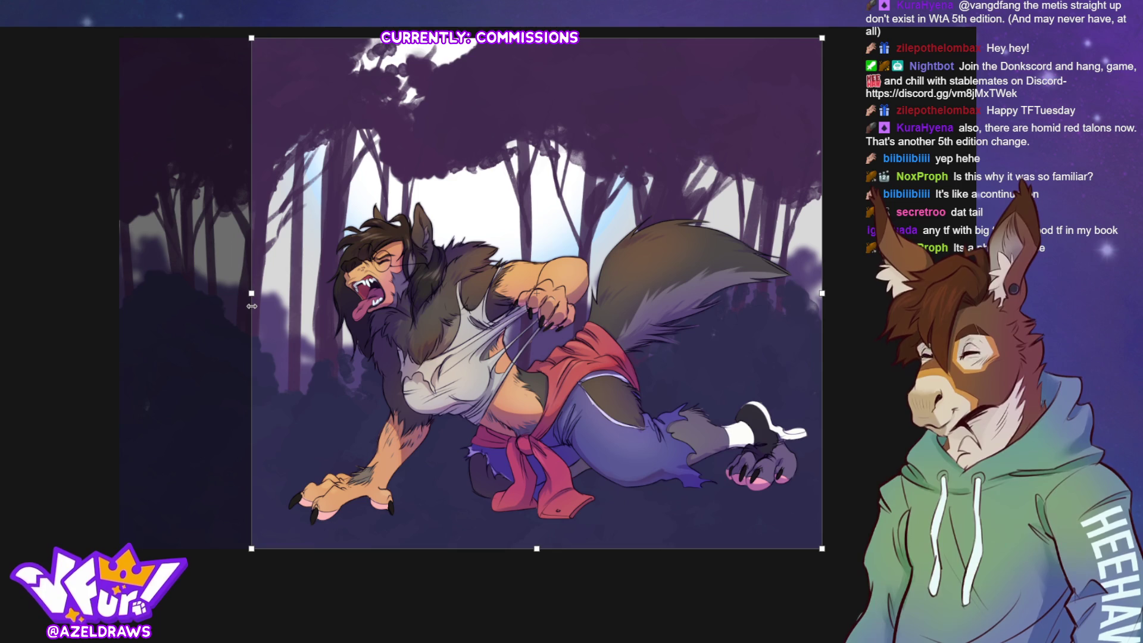
mouse_move(538, 40)
left_mouse_down()
mouse_move(504, 157)
mouse_move(497, 137)
left_mouse_up()
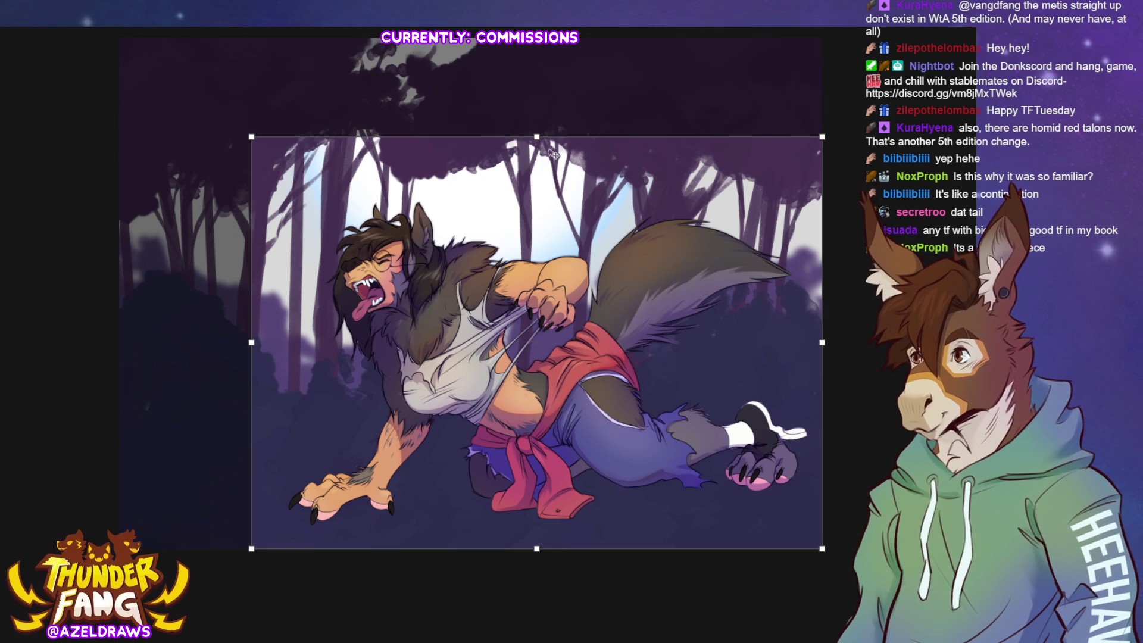
left_click_drag(539, 136, 534, 113)
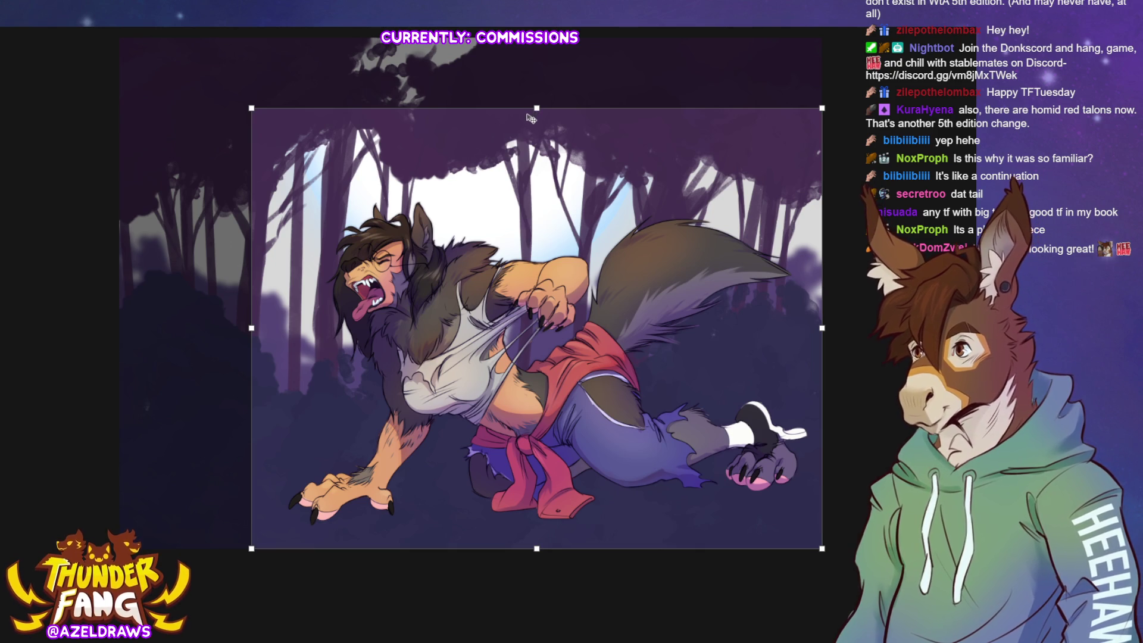
key("Return")
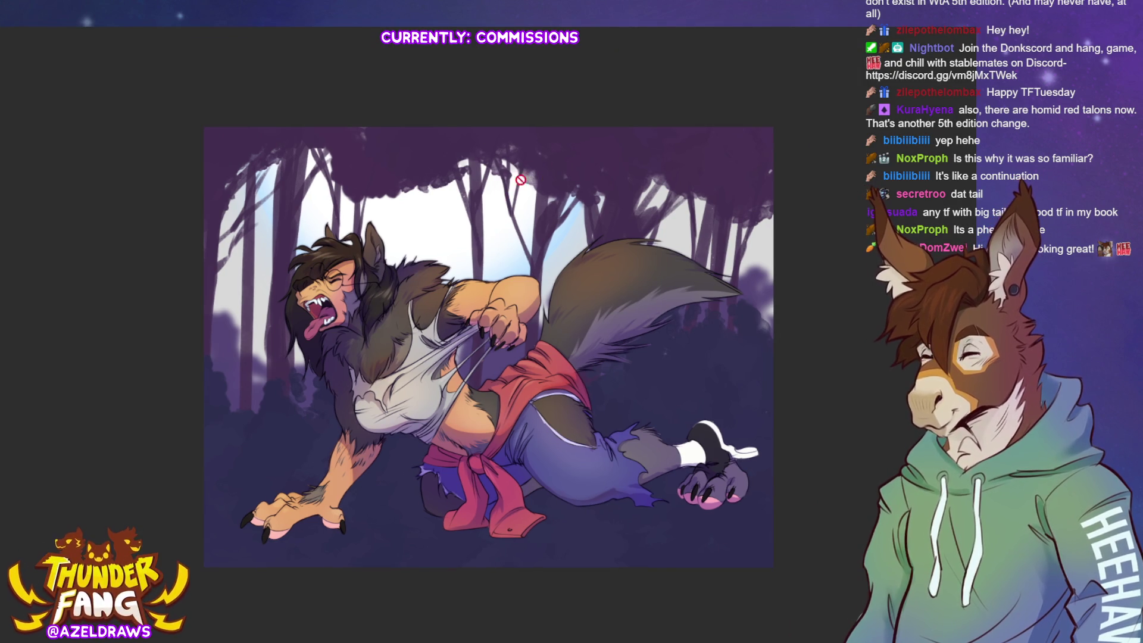
key("ctrl+plus")
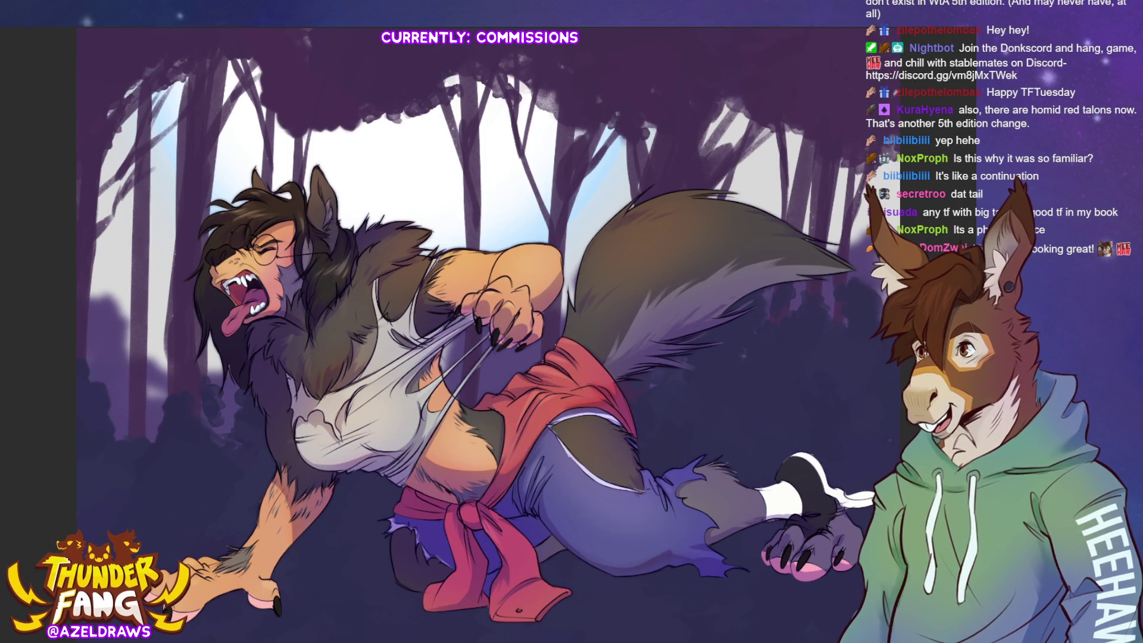
key("ctrl+z")
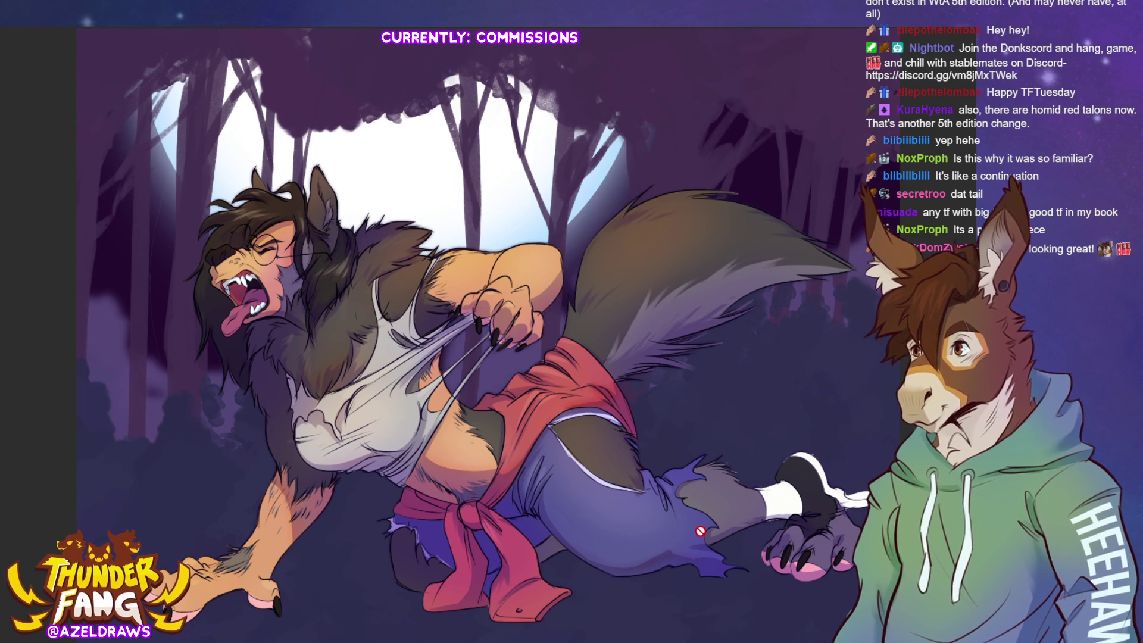